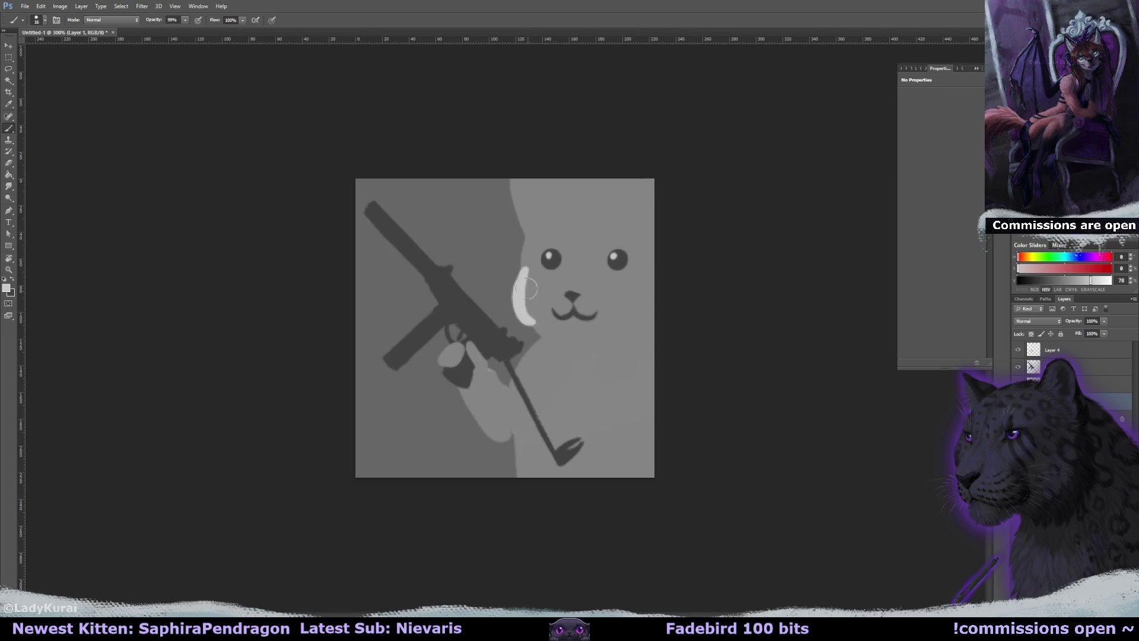
# Undo the light cheek stroke and repaint the left cheek edge in the sampled face grey
pyautogui.hotkey('ctrl', 'z')
pyautogui.keyDown('alt'); pyautogui.click(534, 267); pyautogui.keyUp('alt')
pyautogui.moveTo(522, 261); pyautogui.dragTo(525, 321)
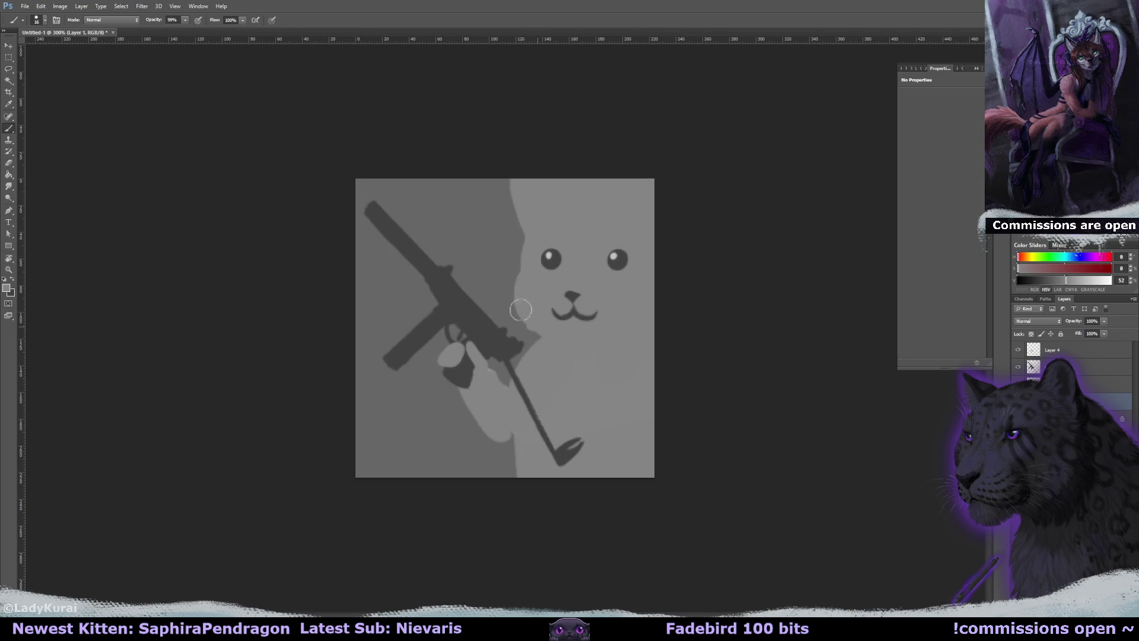
pyautogui.keyDown('alt'); pyautogui.click(555, 255); pyautogui.keyUp('alt')
pyautogui.press('[')
pyautogui.press('[')
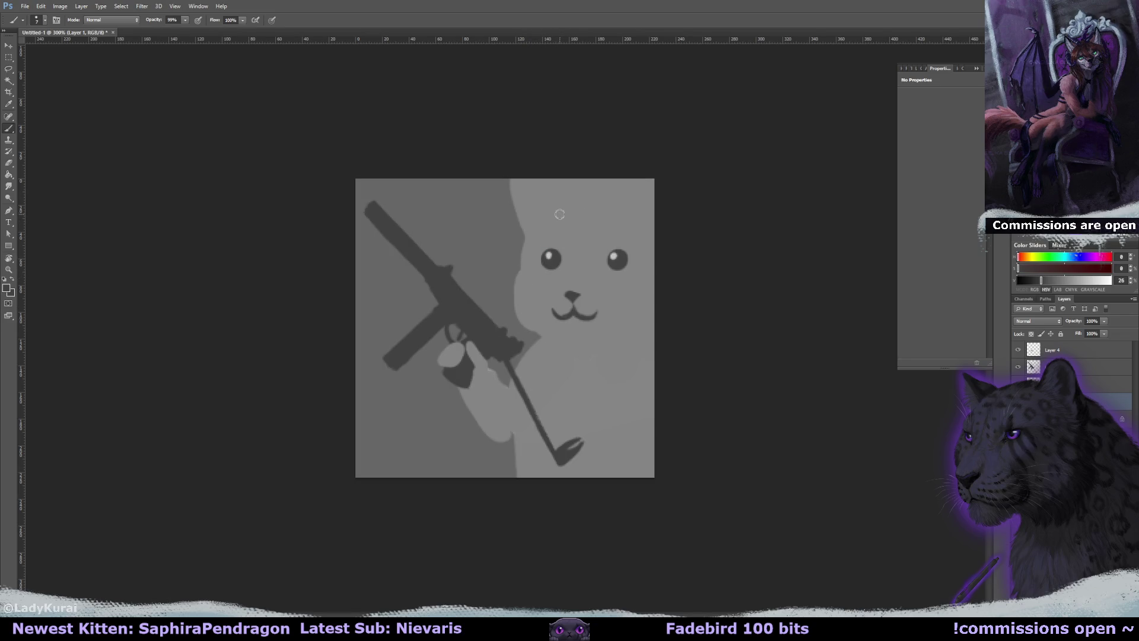
pyautogui.keyDown('alt'); pyautogui.click(532, 276); pyautogui.keyUp('alt')
pyautogui.press(']')
pyautogui.press(']')
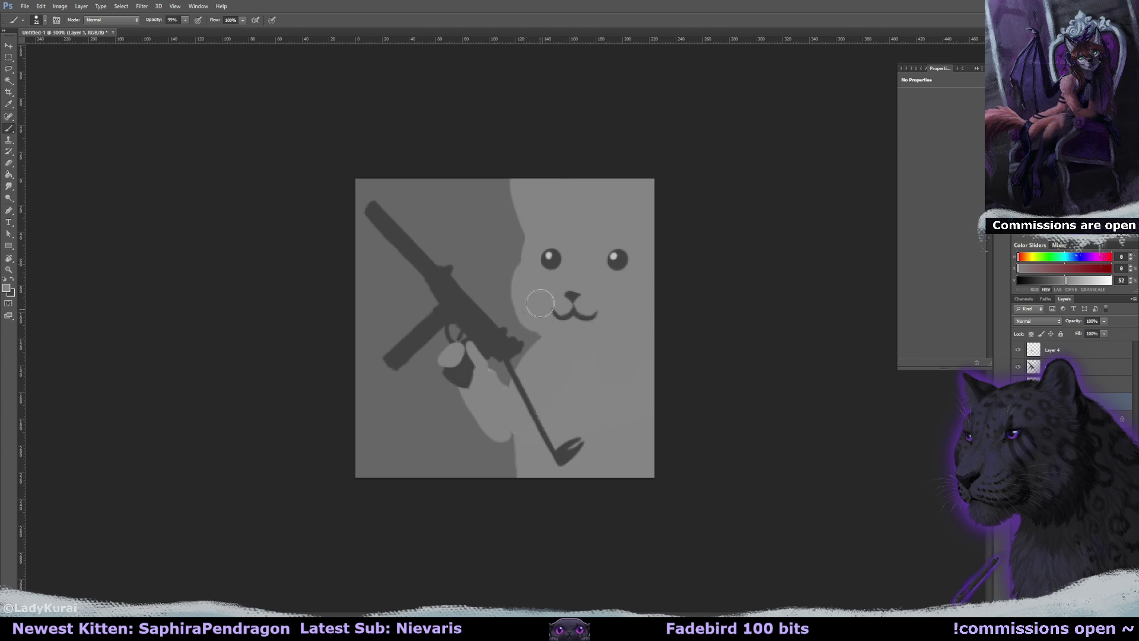
pyautogui.moveTo(525, 294); pyautogui.dragTo(526, 300)
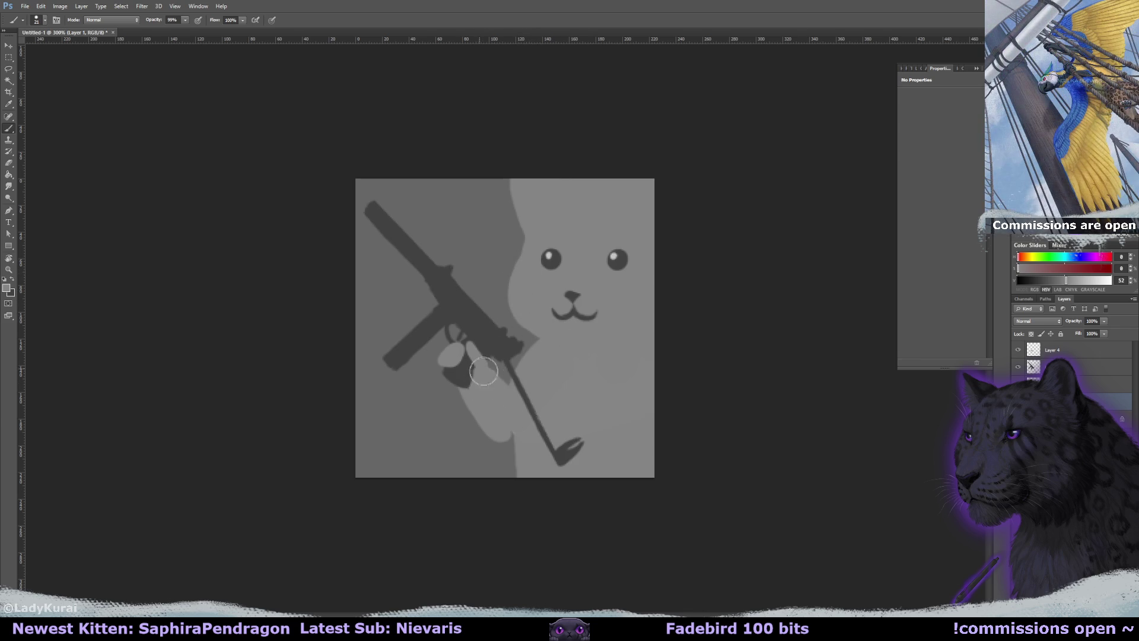
# Trim the edges by the gun barrel and canvas top, then paint a rounded left ear
pyautogui.press('e')
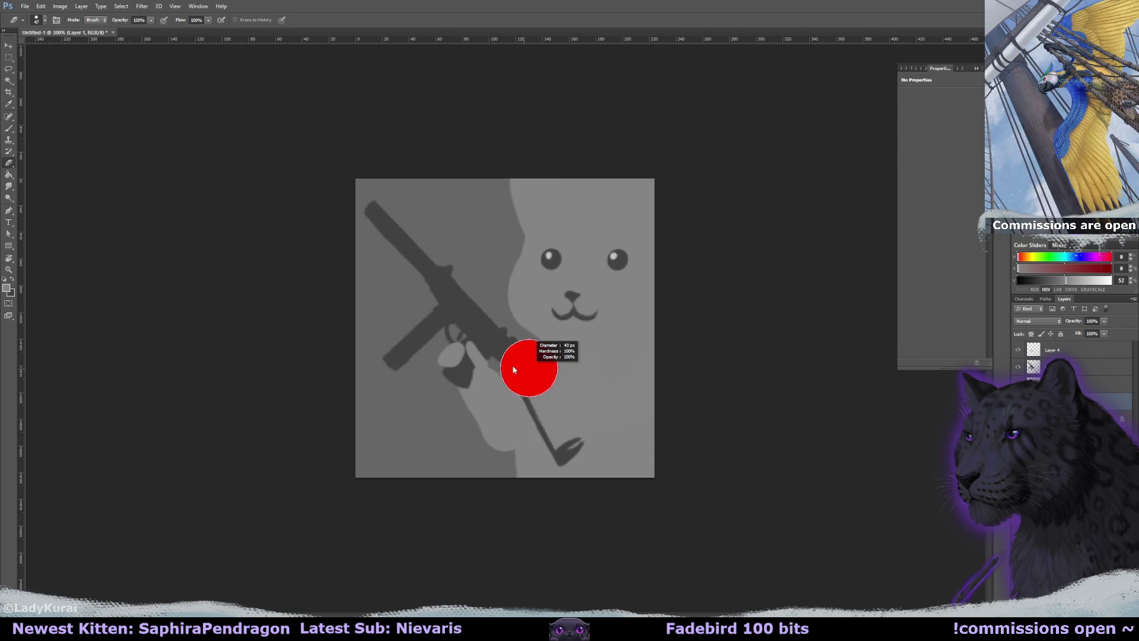
pyautogui.moveTo(514, 355)
pyautogui.mouseDown()
pyautogui.moveTo(516, 332)
pyautogui.moveTo(520, 363)
pyautogui.mouseUp()
pyautogui.press('b')
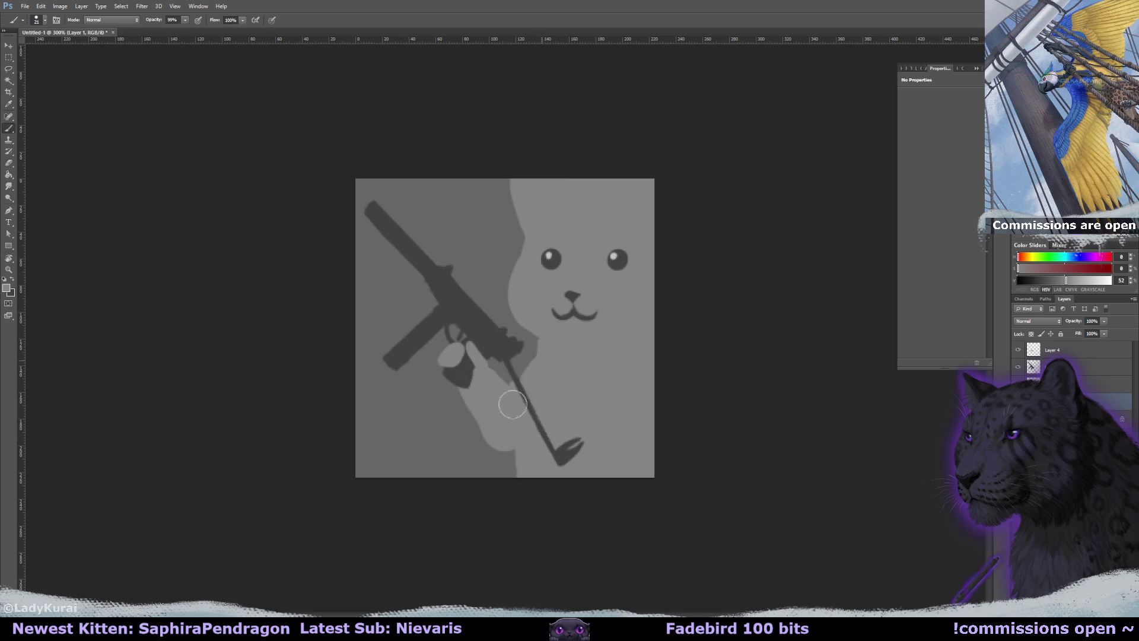
pyautogui.press('e')
pyautogui.moveTo(504, 221)
pyautogui.mouseDown()
pyautogui.moveTo(522, 198)
pyautogui.moveTo(509, 185)
pyautogui.moveTo(635, 190)
pyautogui.mouseUp()
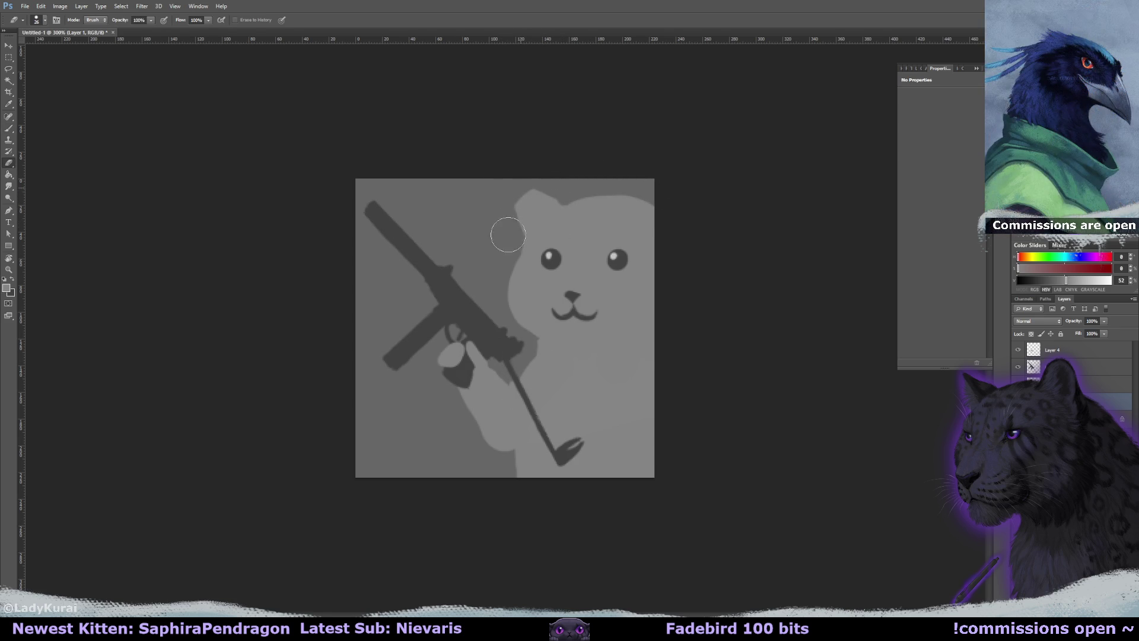
pyautogui.press('b')
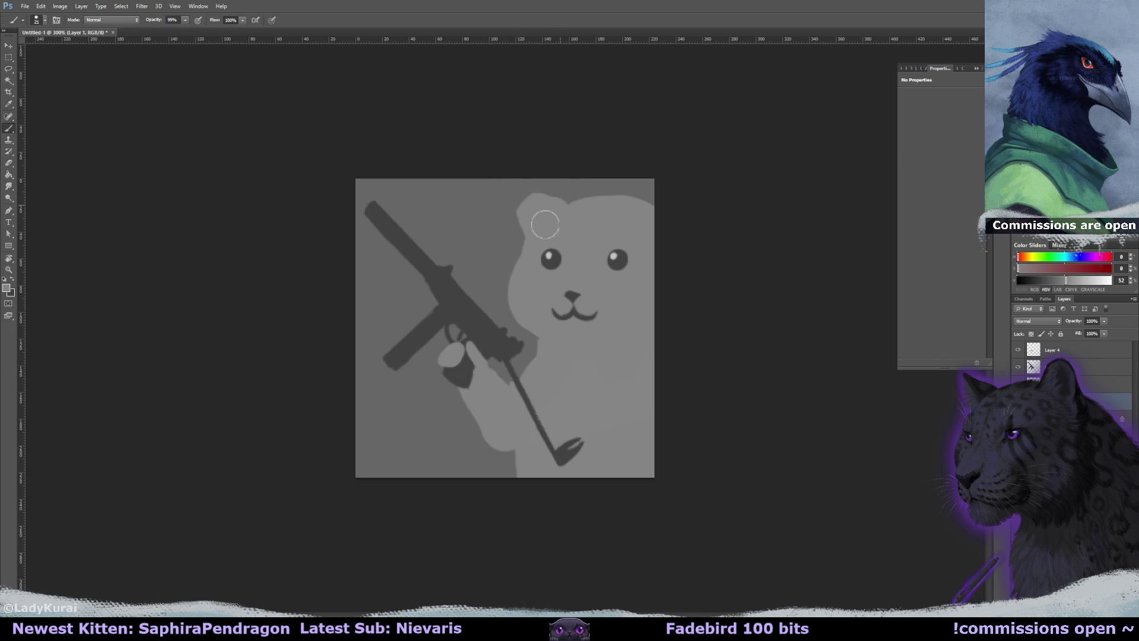
pyautogui.moveTo(554, 203)
pyautogui.mouseDown()
pyautogui.moveTo(547, 213)
pyautogui.moveTo(560, 205)
pyautogui.mouseUp()
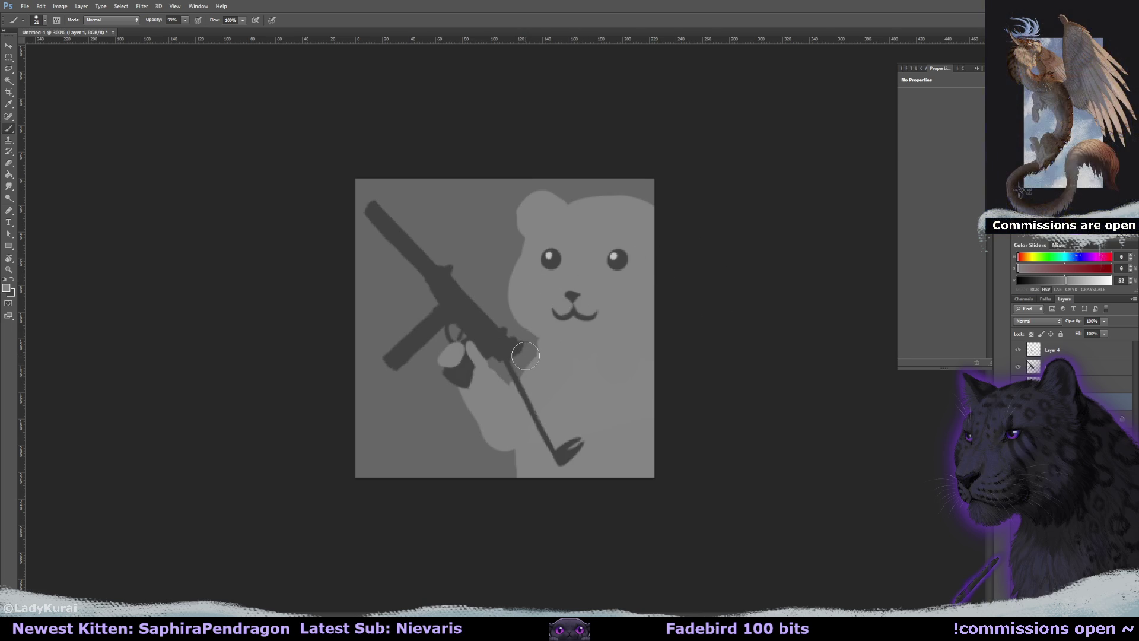
pyautogui.keyDown('alt'); pyautogui.click(570, 297); pyautogui.keyUp('alt')
# Fill out the bear's nose in dark grey with a smaller brush
pyautogui.moveTo(569, 297); pyautogui.dragTo(580, 296)
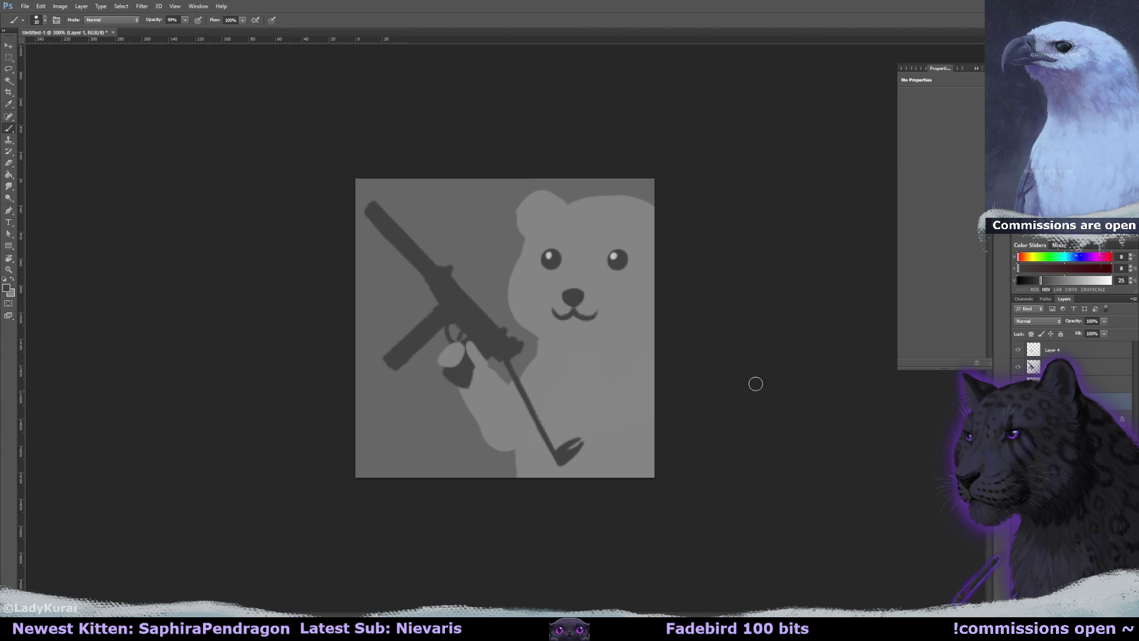
pyautogui.press('e')
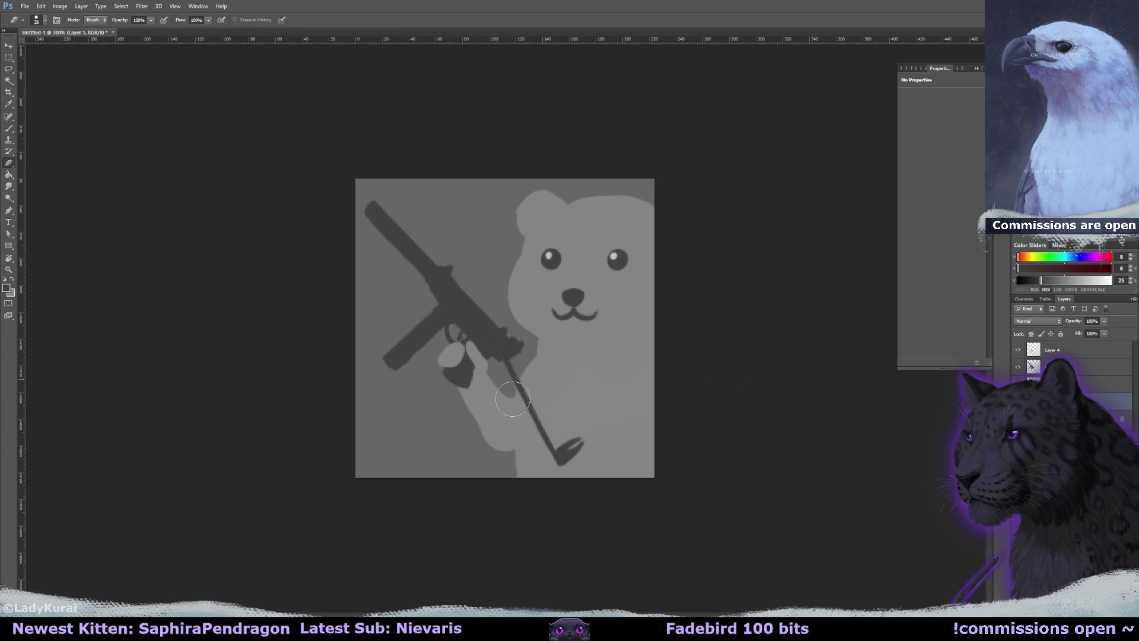
pyautogui.press('b')
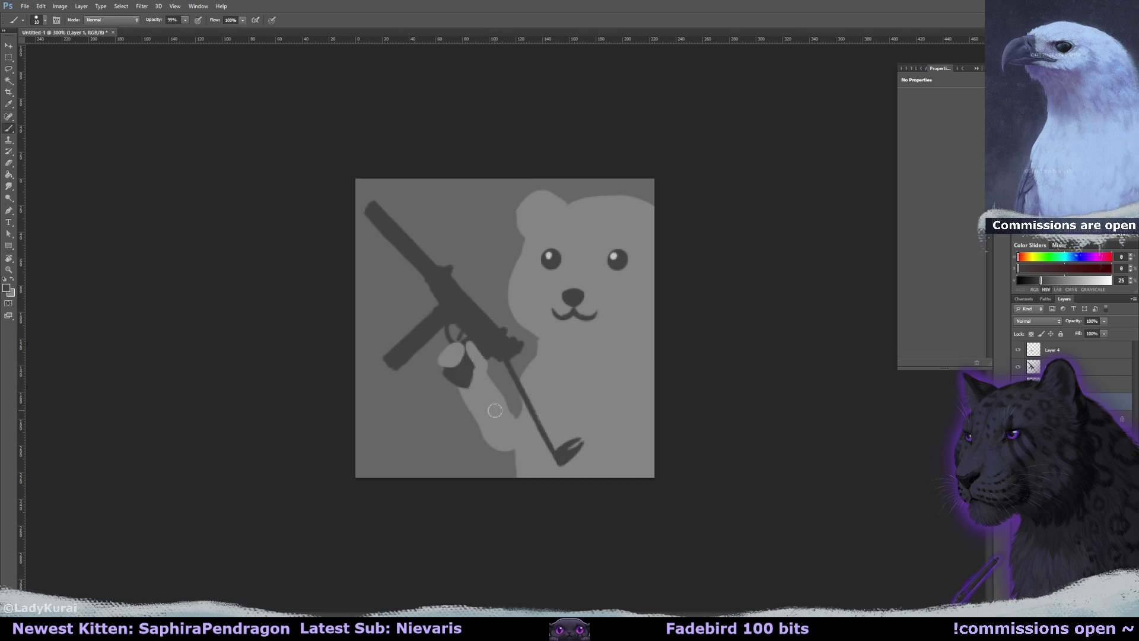
# Repaint the arm and extend the left cheek edge in the light bear grey
pyautogui.keyDown('alt'); pyautogui.click(490, 400); pyautogui.keyUp('alt')
pyautogui.moveTo(462, 386)
pyautogui.mouseDown()
pyautogui.moveTo(469, 427)
pyautogui.moveTo(525, 410)
pyautogui.moveTo(511, 428)
pyautogui.moveTo(525, 395)
pyautogui.mouseUp()
pyautogui.press('e')
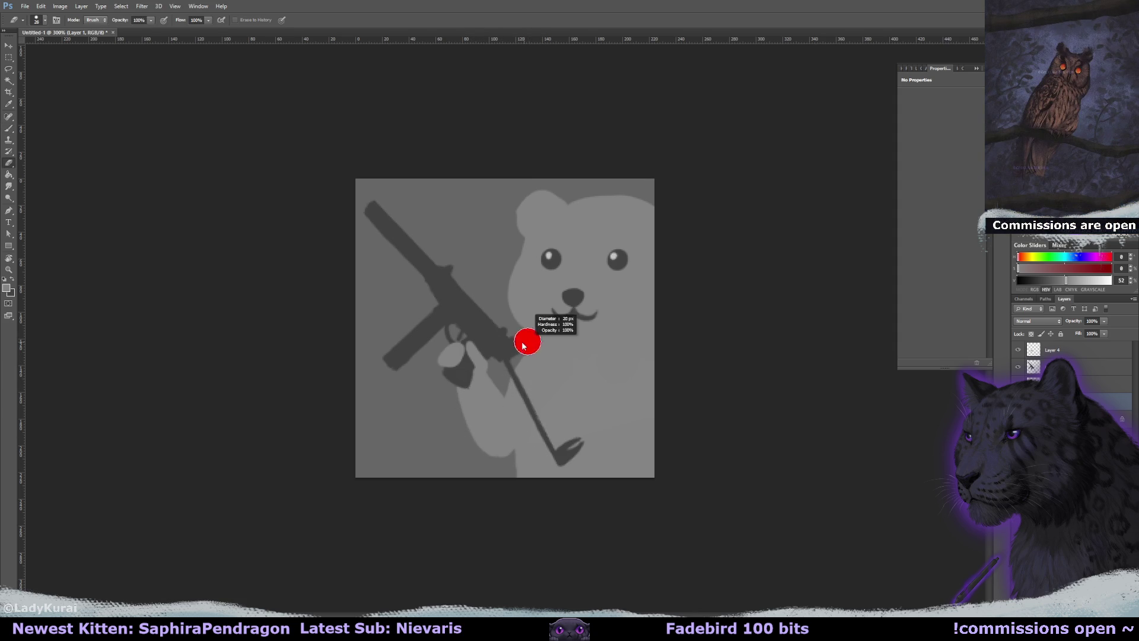
pyautogui.press('b')
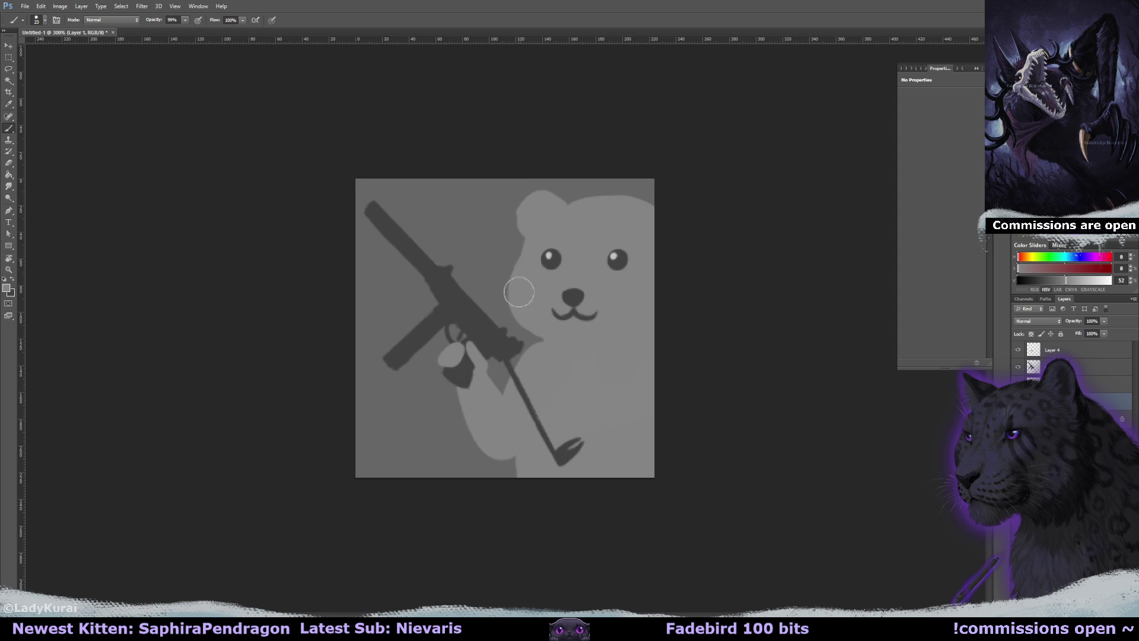
pyautogui.moveTo(546, 332); pyautogui.dragTo(519, 302)
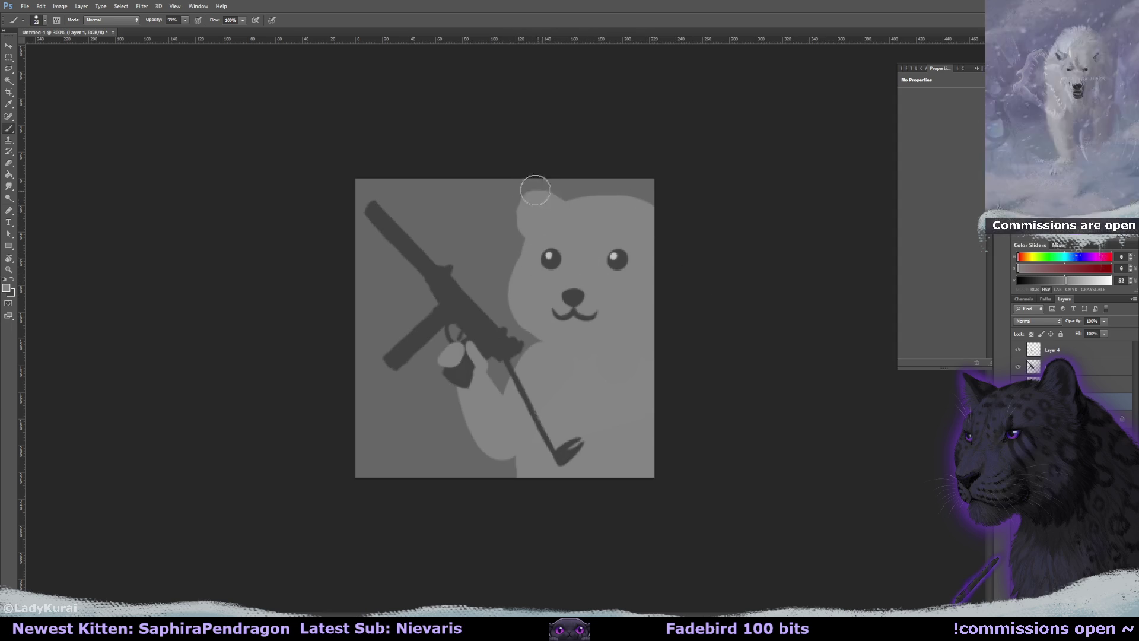
# Erase back the edge of the bear's left ear
pyautogui.press('e')
pyautogui.moveTo(514, 210); pyautogui.dragTo(514, 208)
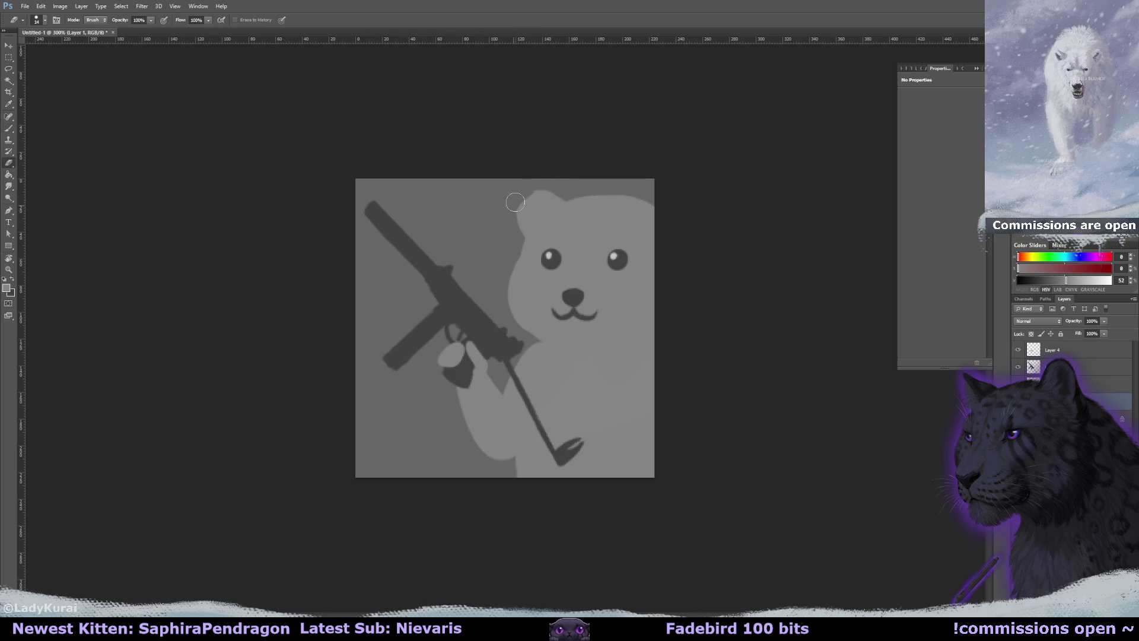
pyautogui.press('b')
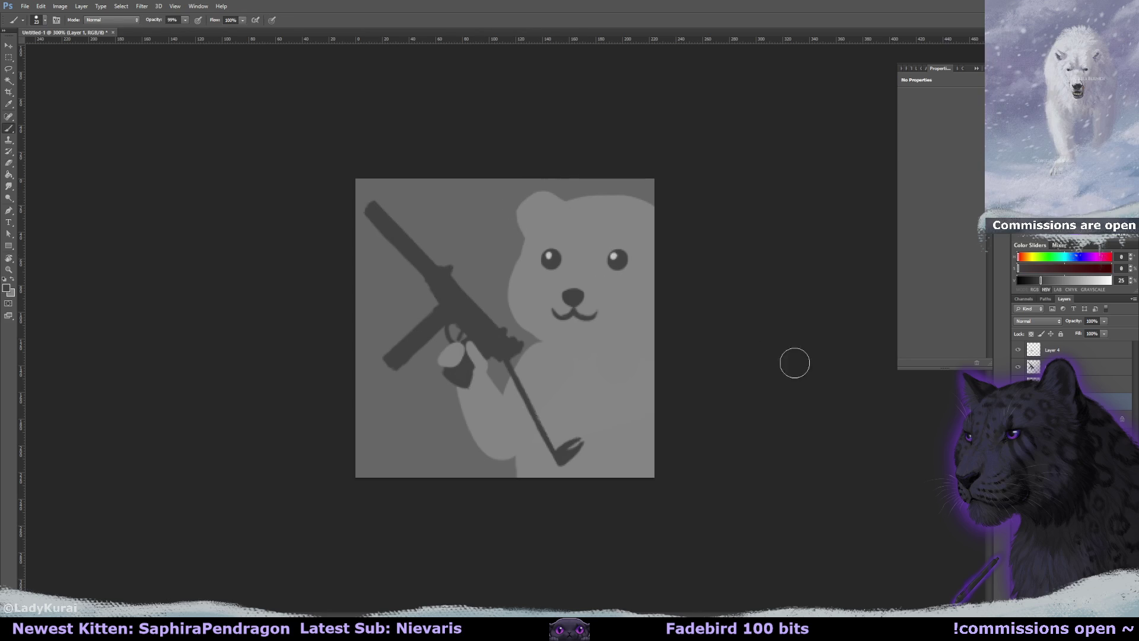
# Brush light grey blush patches under both of the bear's eyes
pyautogui.keyDown('alt'); pyautogui.click(630, 257); pyautogui.keyUp('alt')
pyautogui.moveTo(568, 278); pyautogui.dragTo(632, 278)
pyautogui.moveTo(530, 270); pyautogui.dragTo(561, 274)
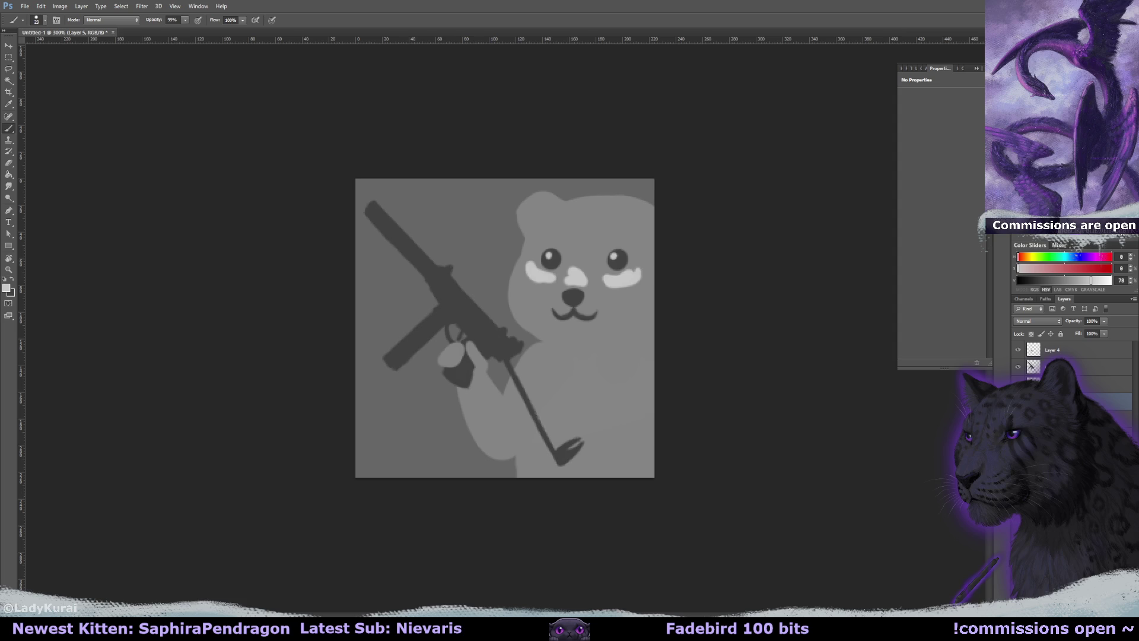
# Erase finger separation lines down the paw with a smaller eraser, redoing the first attempt
pyautogui.press('e')
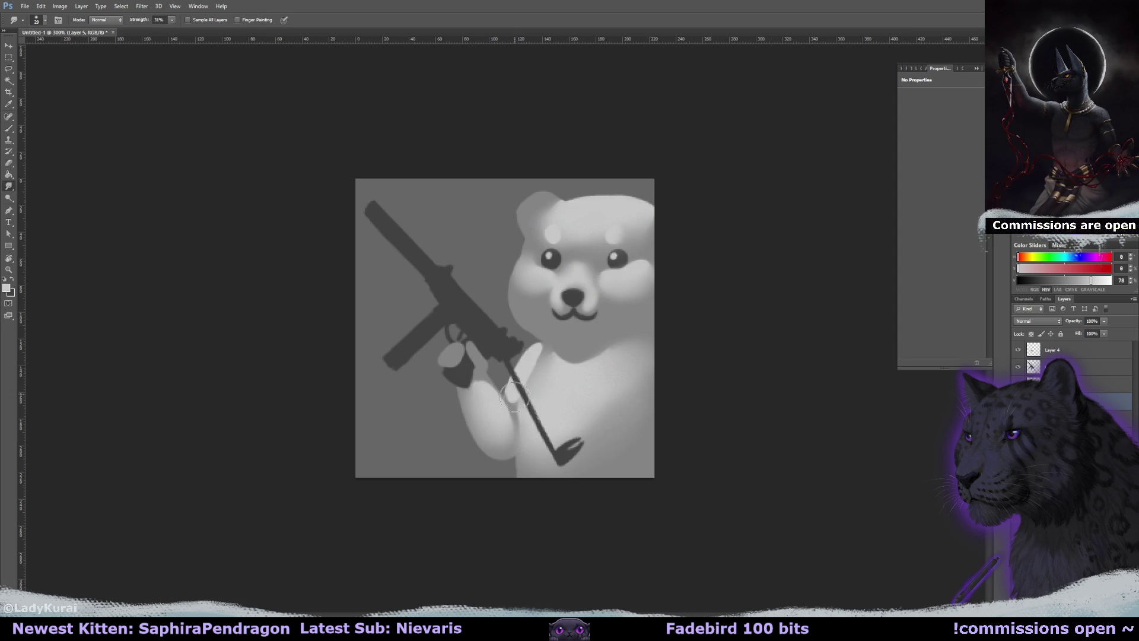
pyautogui.moveTo(547, 356)
pyautogui.mouseDown()
pyautogui.moveTo(524, 380)
pyautogui.moveTo(517, 435)
pyautogui.mouseUp()
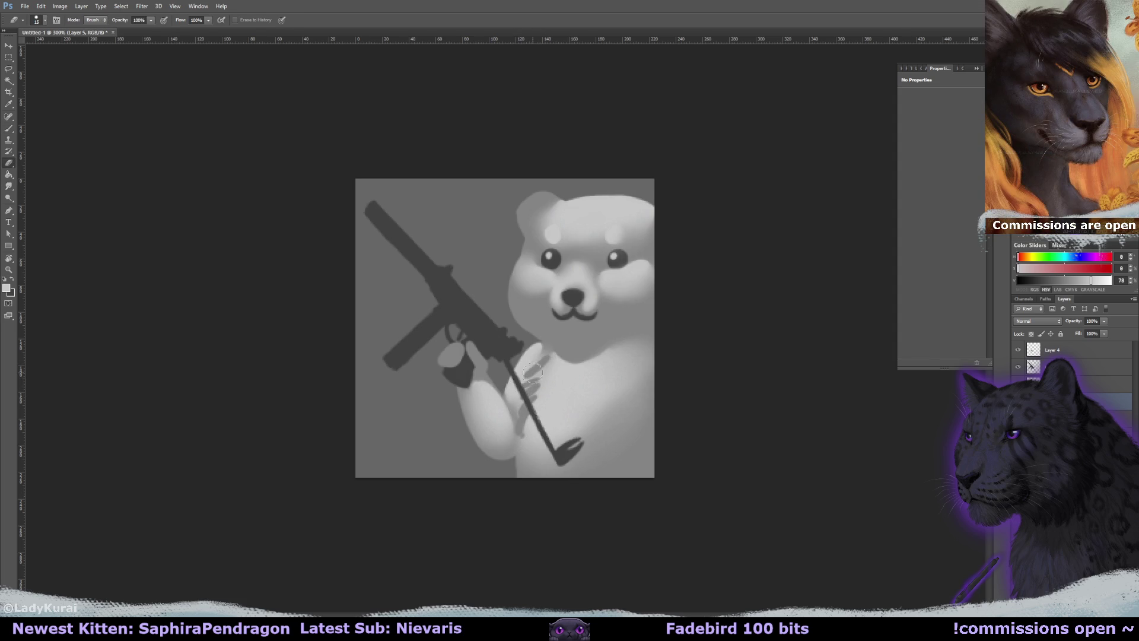
pyautogui.hotkey('ctrl', 'alt', 'z')
pyautogui.hotkey('ctrl', 'alt', 'z')
pyautogui.hotkey('ctrl', 'alt', 'z')
pyautogui.hotkey('ctrl', 'alt', 'z')
pyautogui.hotkey('ctrl', 'alt', 'z')
pyautogui.hotkey('ctrl', 'alt', 'z')
pyautogui.keyDown('alt'); pyautogui.rightClick(544, 354); pyautogui.keyUp('alt')
pyautogui.moveTo(543, 354)
pyautogui.mouseDown()
pyautogui.moveTo(516, 386)
pyautogui.moveTo(519, 408)
pyautogui.mouseUp()
# Smudge the paw's finger edges soft, erase a thin line beside the gun, and select Layer 5
pyautogui.press('r')
pyautogui.keyDown('alt'); pyautogui.rightClick(528, 347); pyautogui.keyUp('alt')
pyautogui.moveTo(533, 355); pyautogui.dragTo(523, 374)
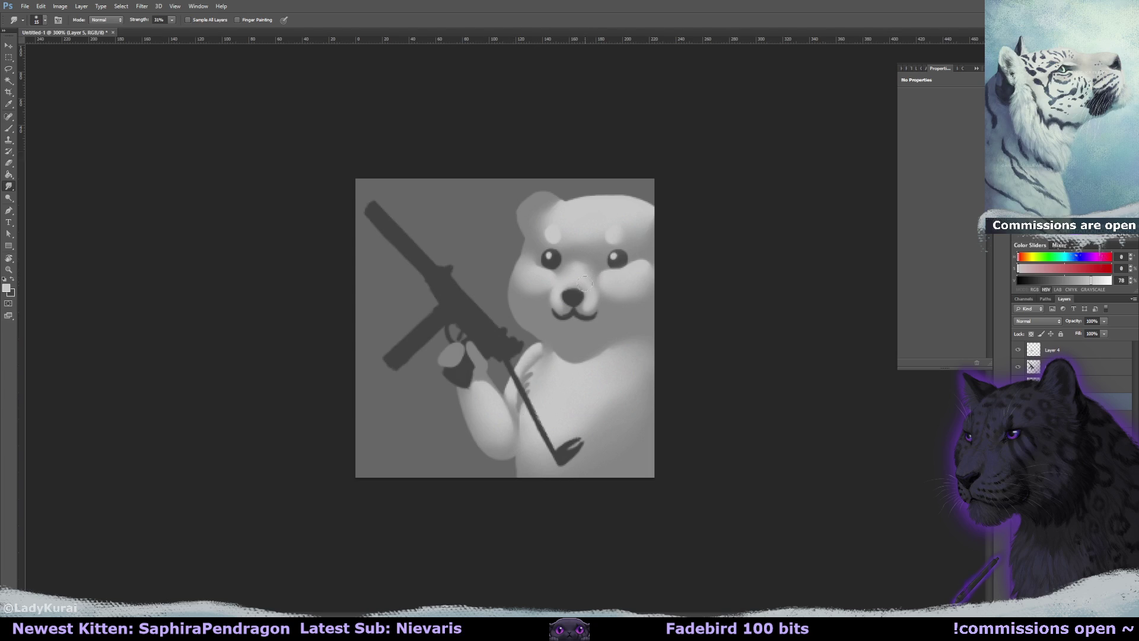
pyautogui.press('r')
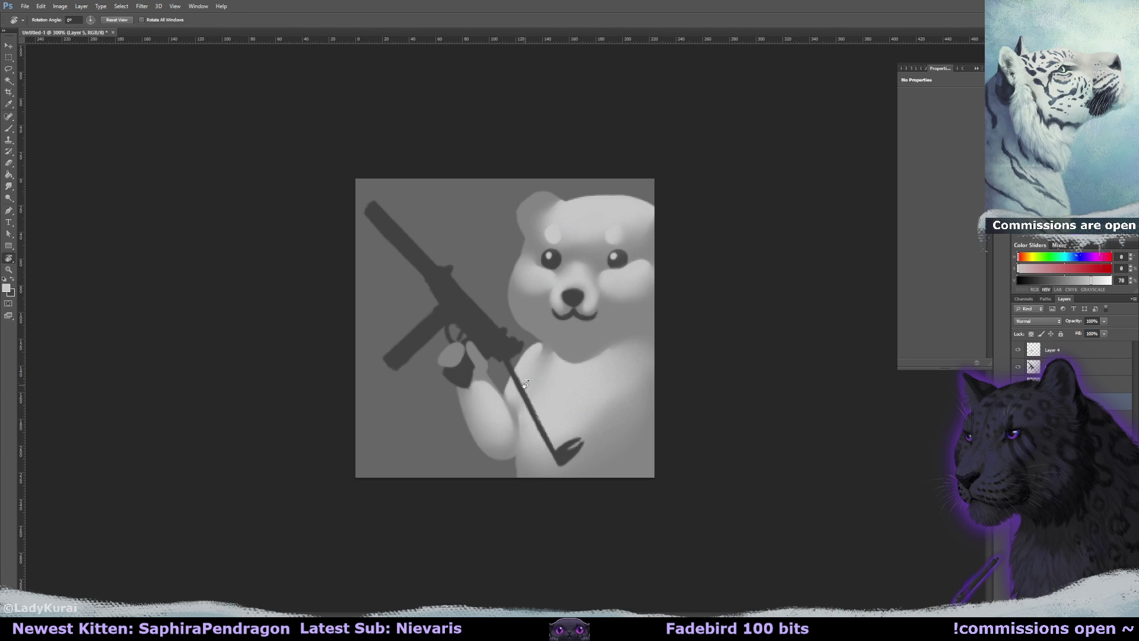
pyautogui.press('e')
pyautogui.moveTo(537, 364); pyautogui.dragTo(527, 388)
pyautogui.press('r')
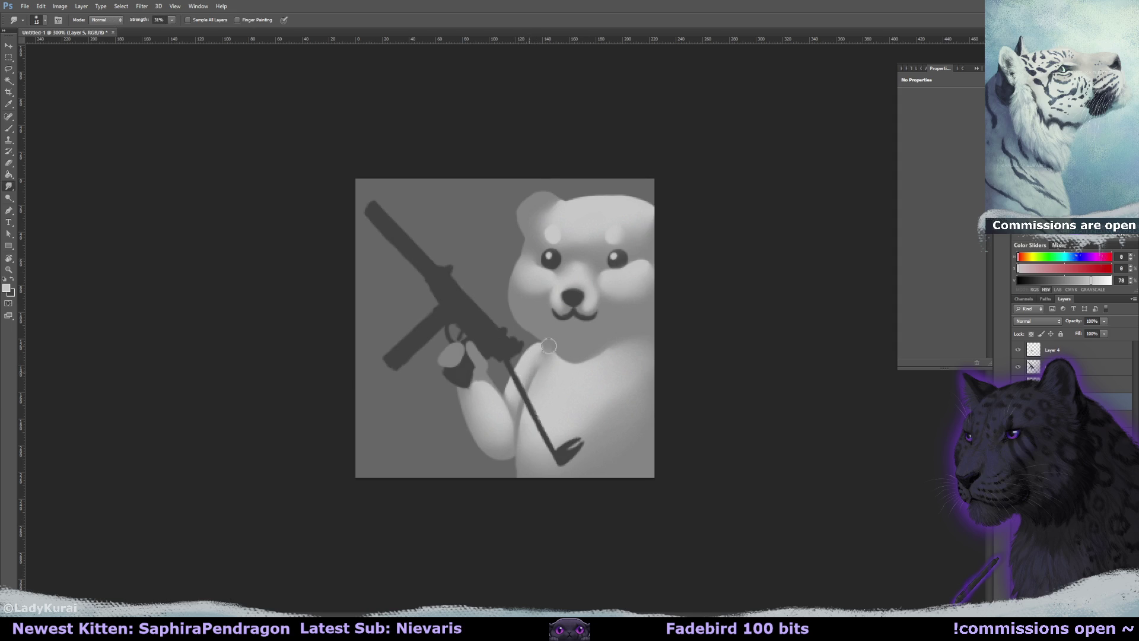
pyautogui.press('e')
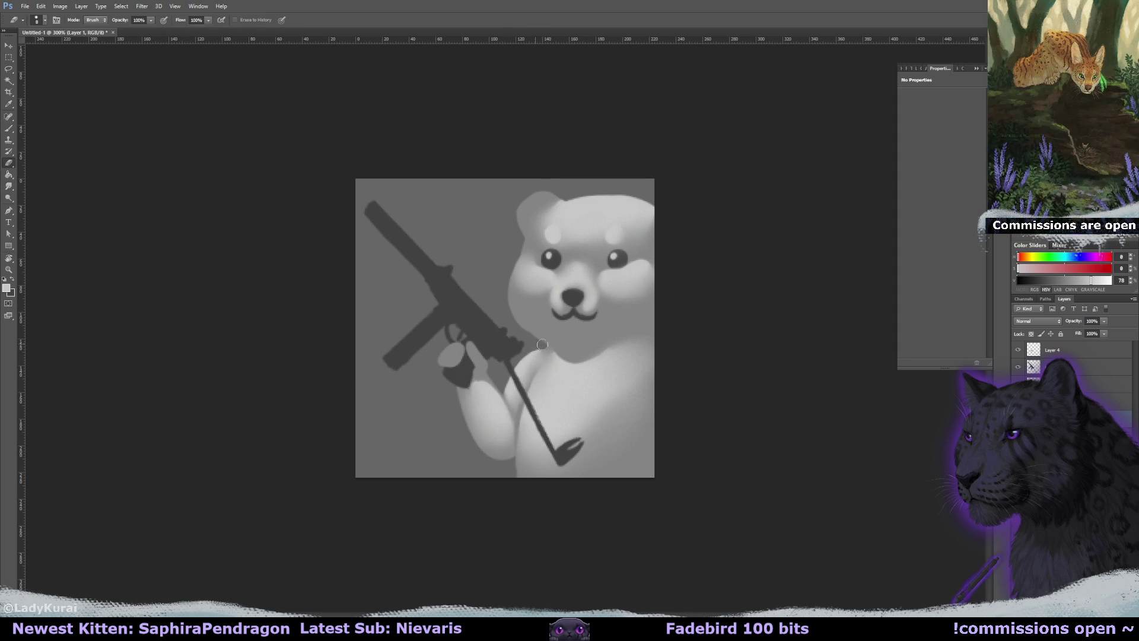
pyautogui.press('b')
pyautogui.keyDown('alt'); pyautogui.click(564, 330); pyautogui.keyUp('alt')
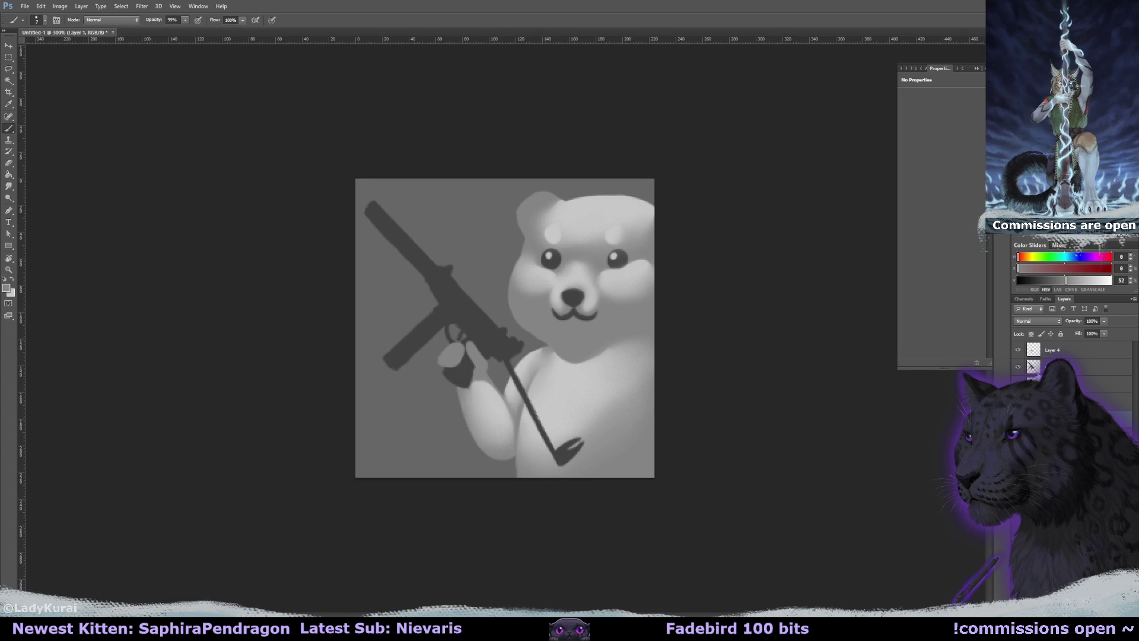
pyautogui.keyDown('ctrl'); pyautogui.click(555, 213); pyautogui.keyUp('ctrl')
# Lighten the top of the bear's left ear with a lighter grey
pyautogui.keyDown('alt'); pyautogui.click(534, 199); pyautogui.keyUp('alt')
pyautogui.moveTo(521, 221)
pyautogui.mouseDown()
pyautogui.moveTo(526, 203)
pyautogui.moveTo(566, 195)
pyautogui.mouseUp()
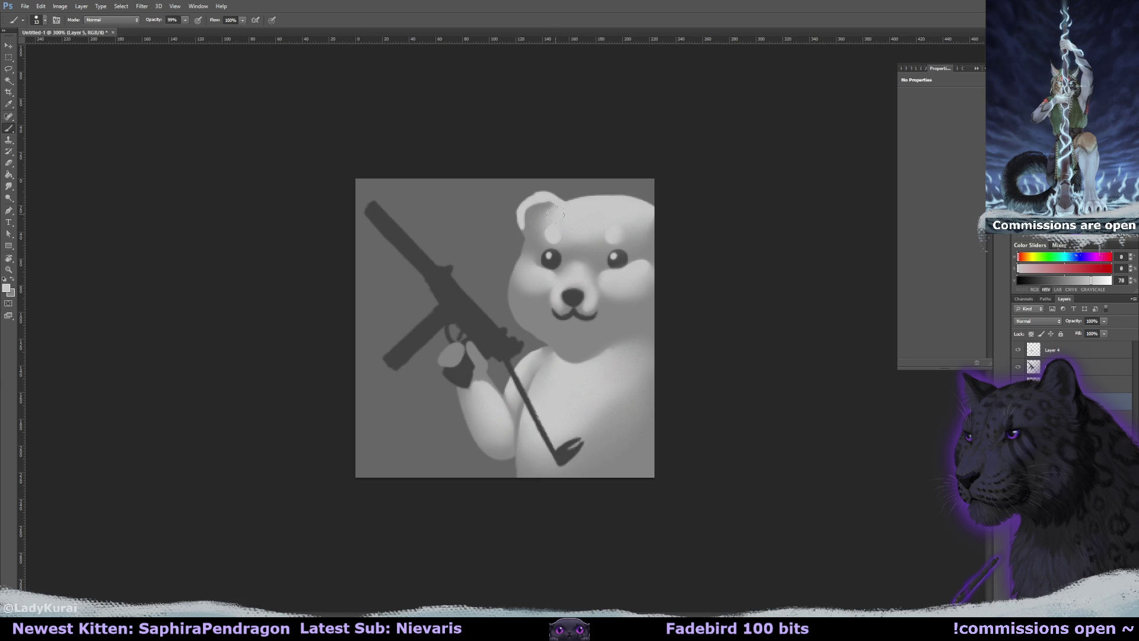
pyautogui.press('e')
pyautogui.press('r')
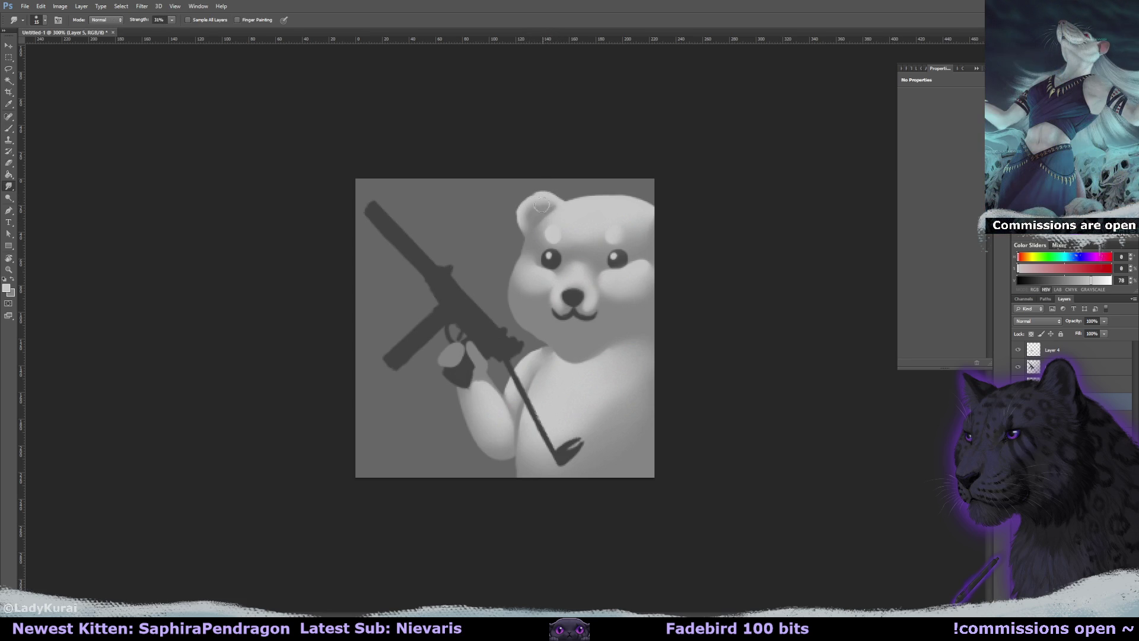
pyautogui.press('b')
# Paint a light tongue shape below the bear's mouth and smudge it in
pyautogui.hotkey('alt', '[')
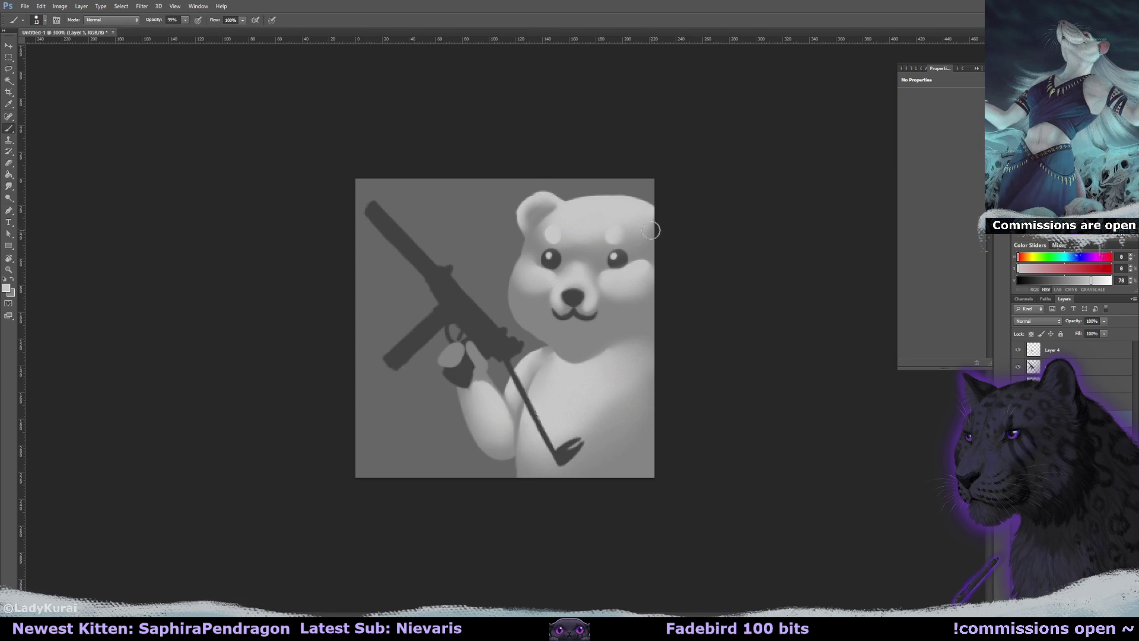
pyautogui.keyDown('alt'); pyautogui.click(654, 225); pyautogui.keyUp('alt')
pyautogui.click(1098, 401)
pyautogui.keyDown('alt'); pyautogui.click(651, 188); pyautogui.keyUp('alt')
pyautogui.press('e')
pyautogui.press('r')
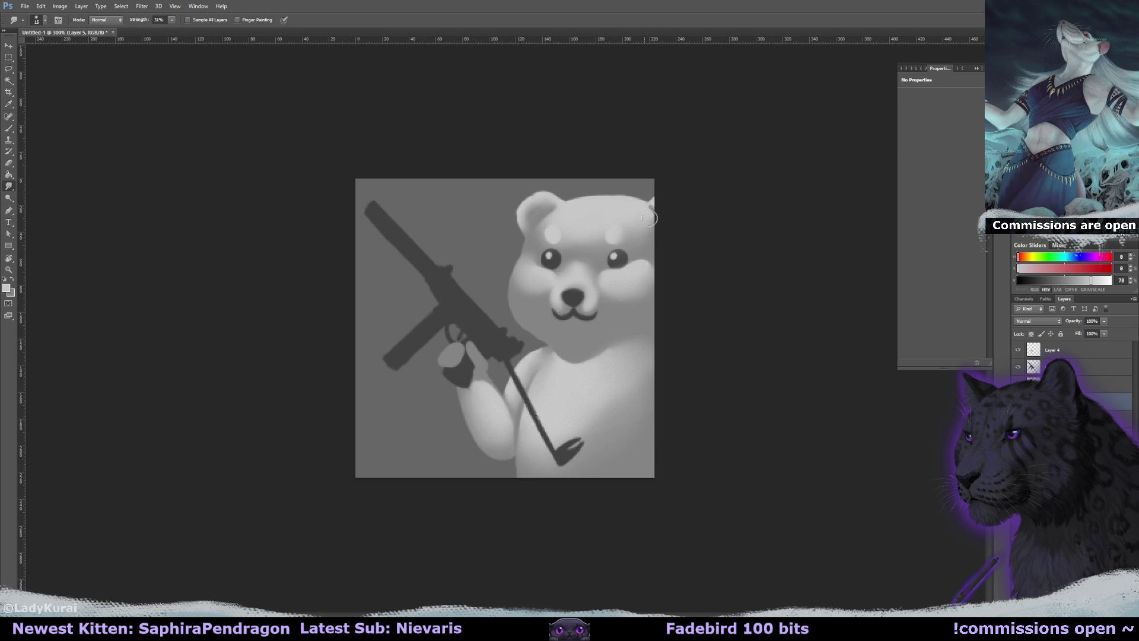
pyautogui.press('b')
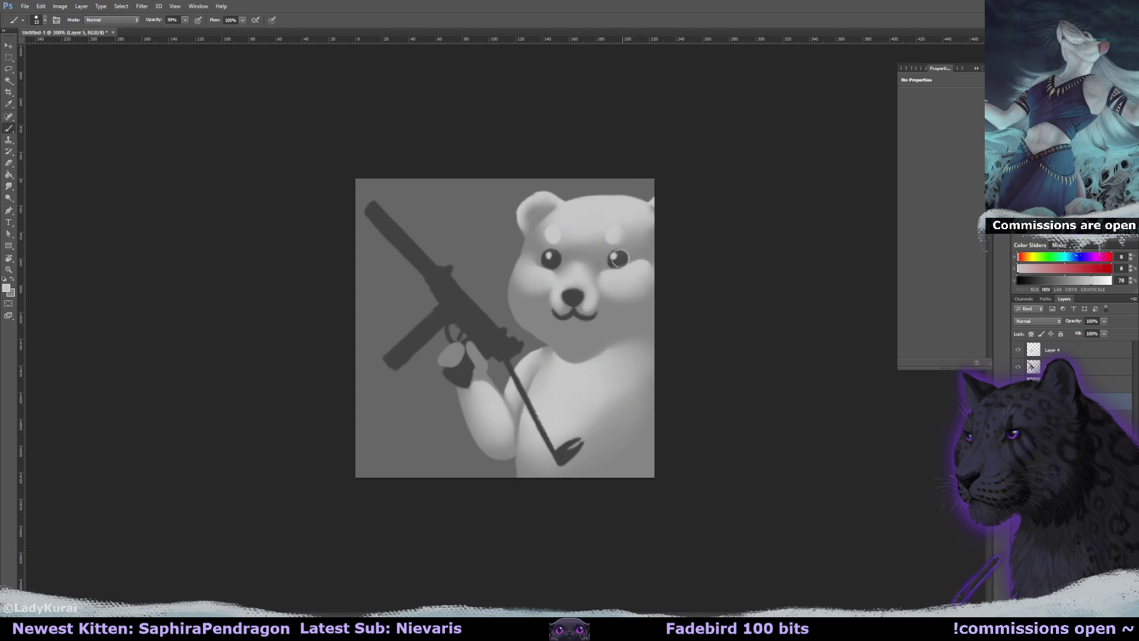
pyautogui.moveTo(563, 330); pyautogui.dragTo(571, 328)
pyautogui.press('r')
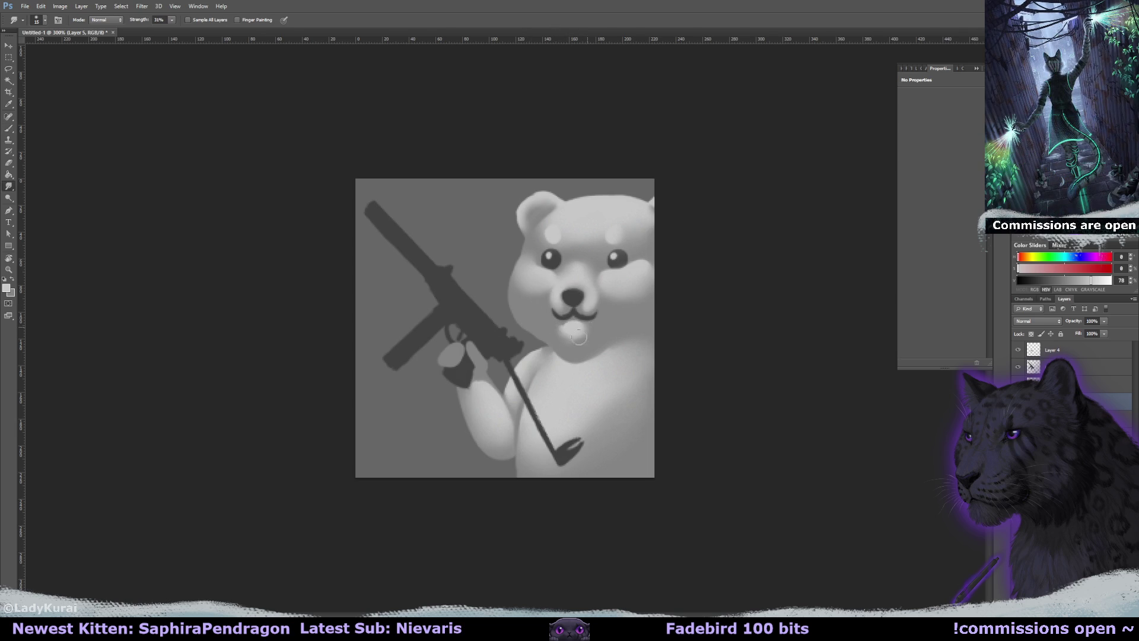
# Paint and blend a white highlight along the left cheek and chin, then bring up Save As
pyautogui.press('e')
pyautogui.press(']')
pyautogui.press(']')
pyautogui.press(']')
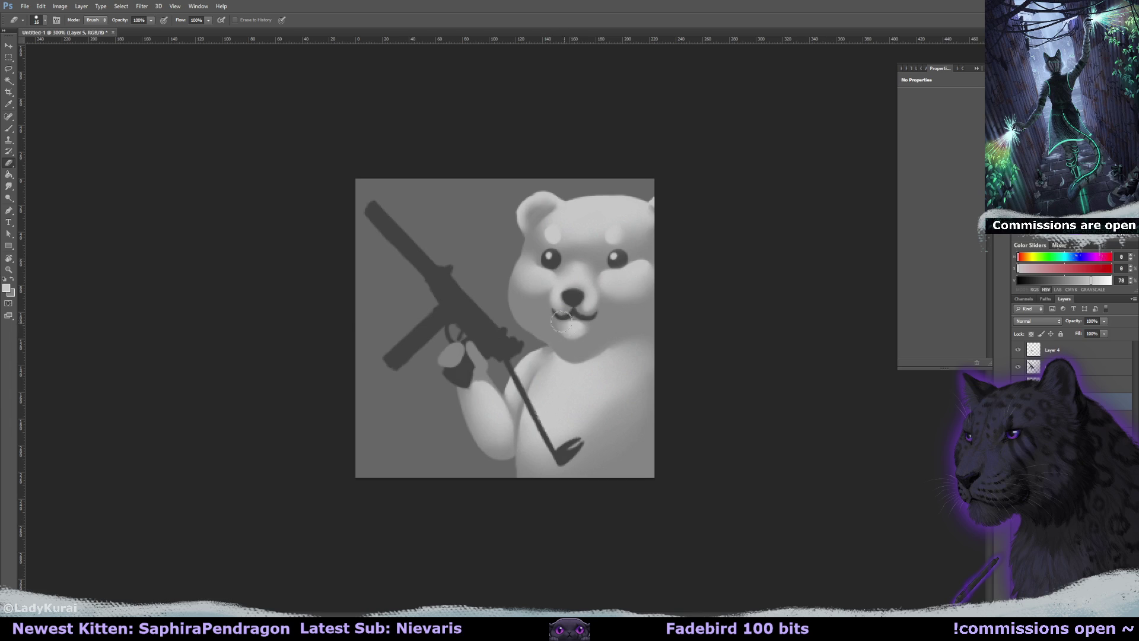
pyautogui.press('r')
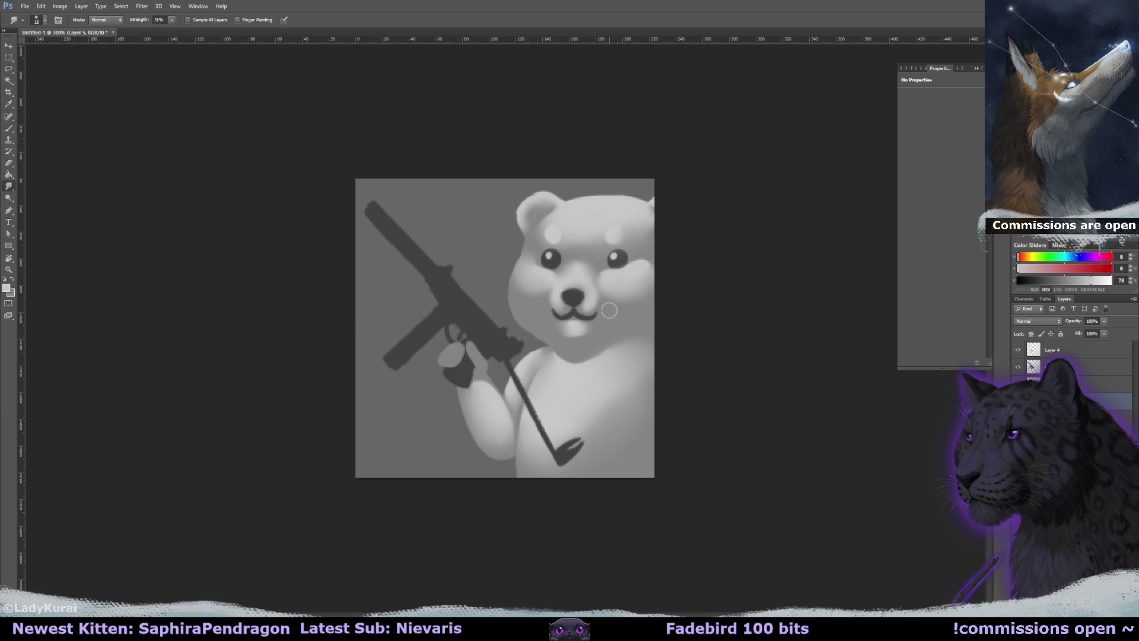
pyautogui.press('b')
pyautogui.moveTo(510, 299); pyautogui.dragTo(561, 332)
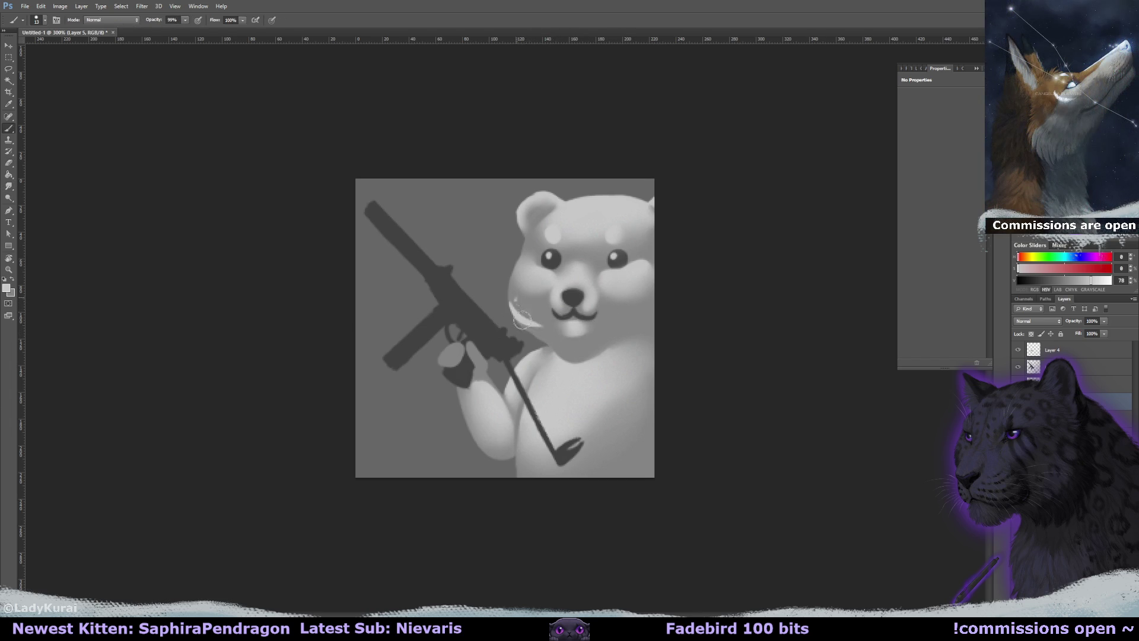
pyautogui.press('r')
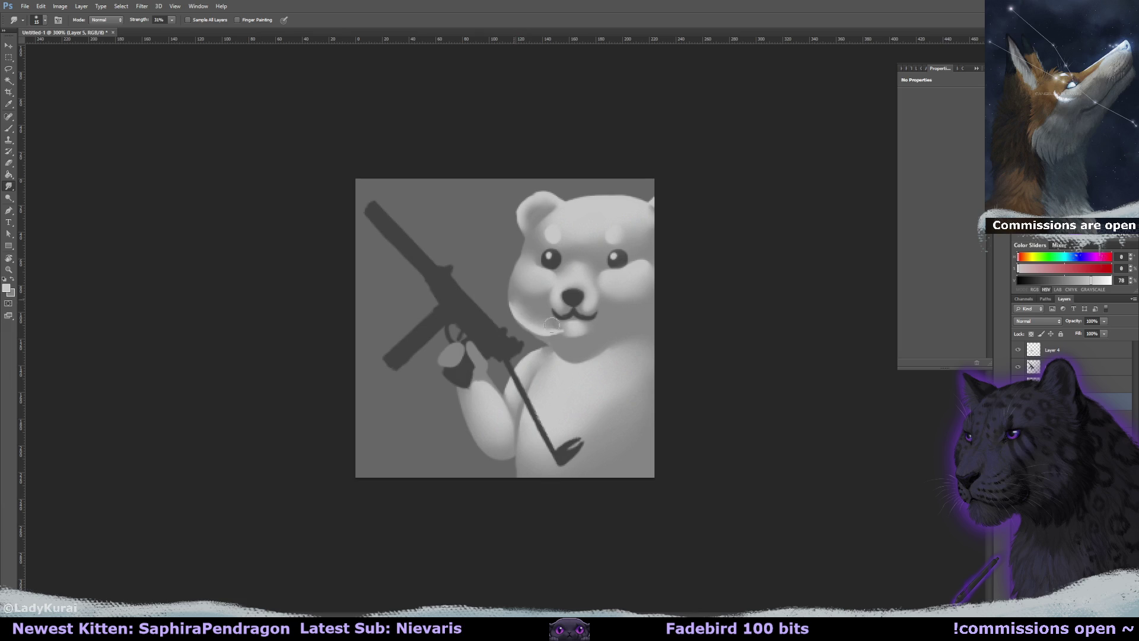
pyautogui.moveTo(510, 294)
pyautogui.mouseDown()
pyautogui.moveTo(516, 318)
pyautogui.moveTo(574, 312)
pyautogui.mouseUp()
pyautogui.moveTo(534, 314); pyautogui.dragTo(577, 363)
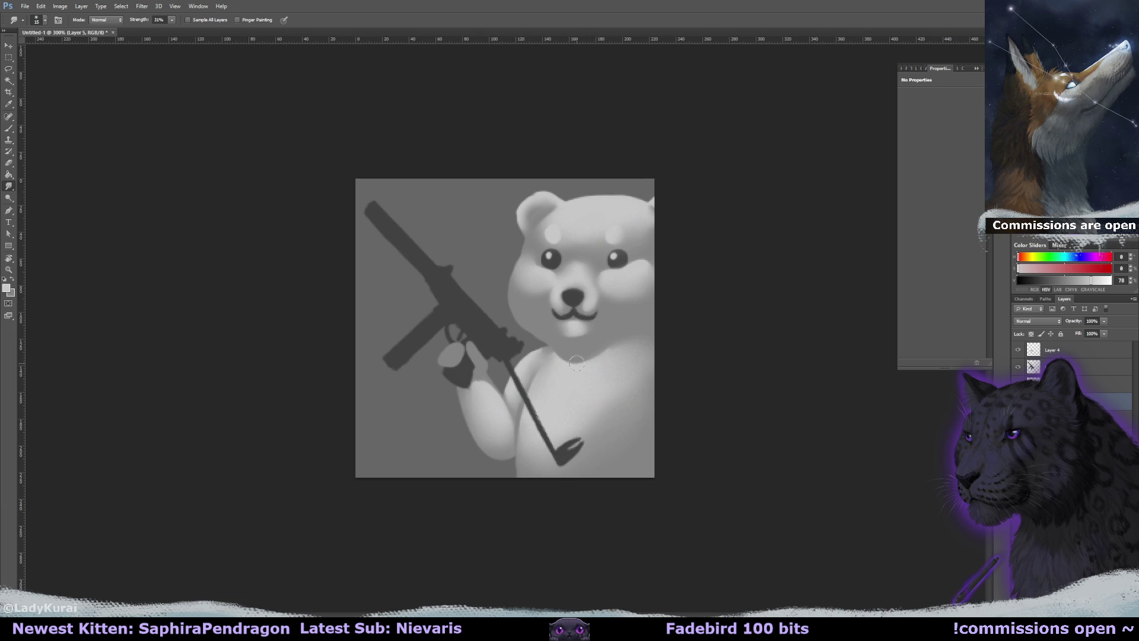
pyautogui.hotkey('ctrl', 's')
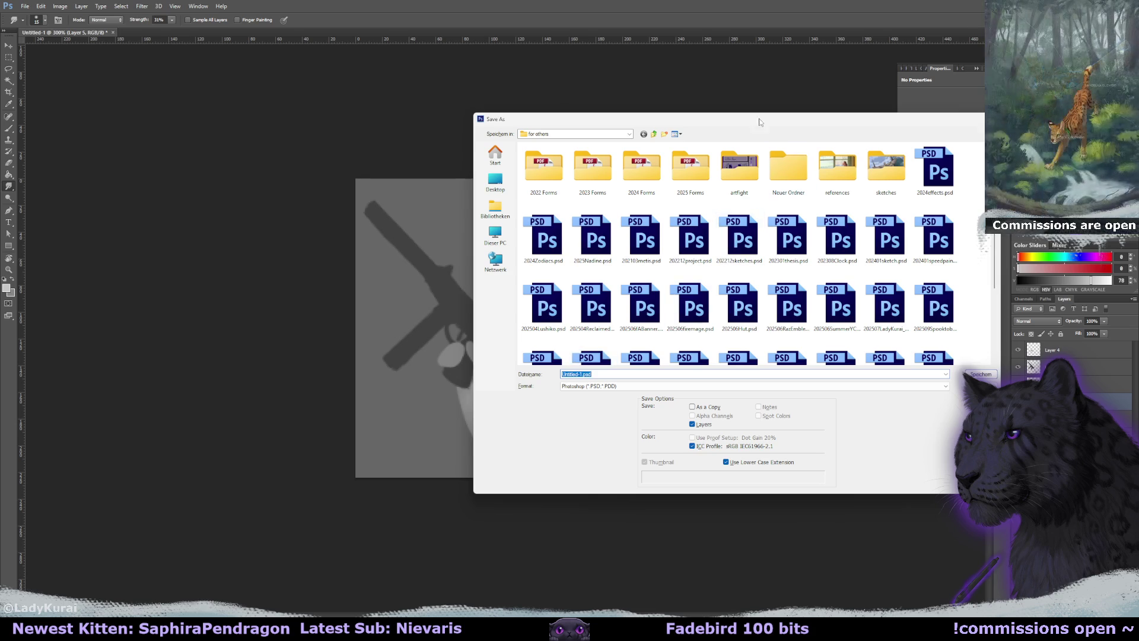
# Save the emote as the PSD file 202512MoiserEmote.psd in the 'for others' folder
pyautogui.moveTo(717, 128); pyautogui.dragTo(401, 198)
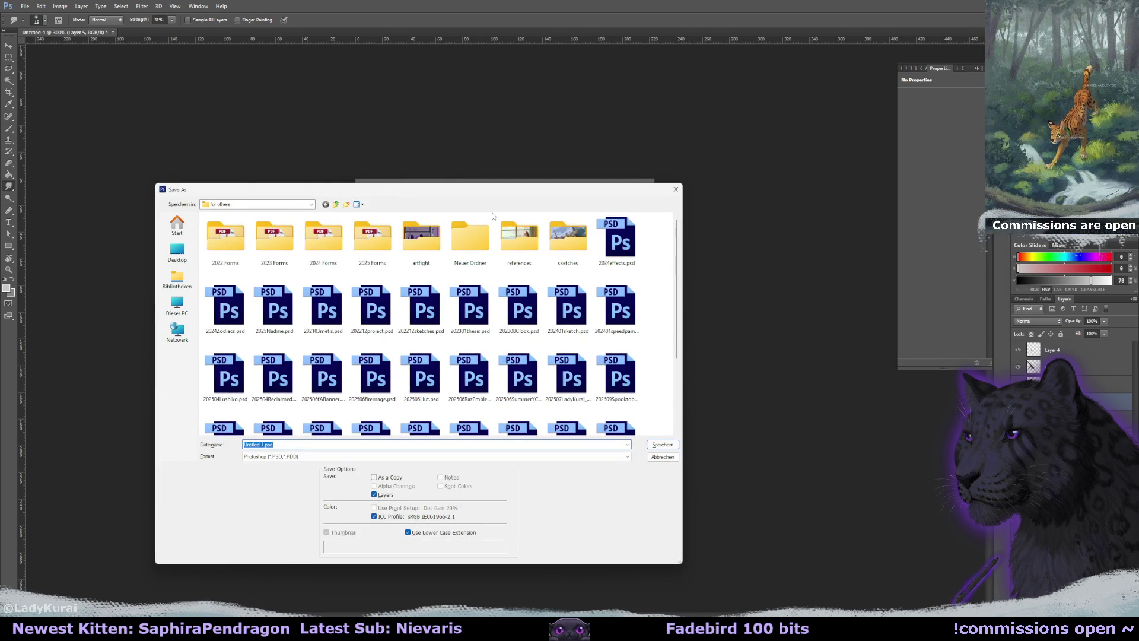
pyautogui.write('Ma')
pyautogui.write('202')
pyautogui.write('12MoiserEmote')
pyautogui.press('Return')
pyautogui.press('Return')
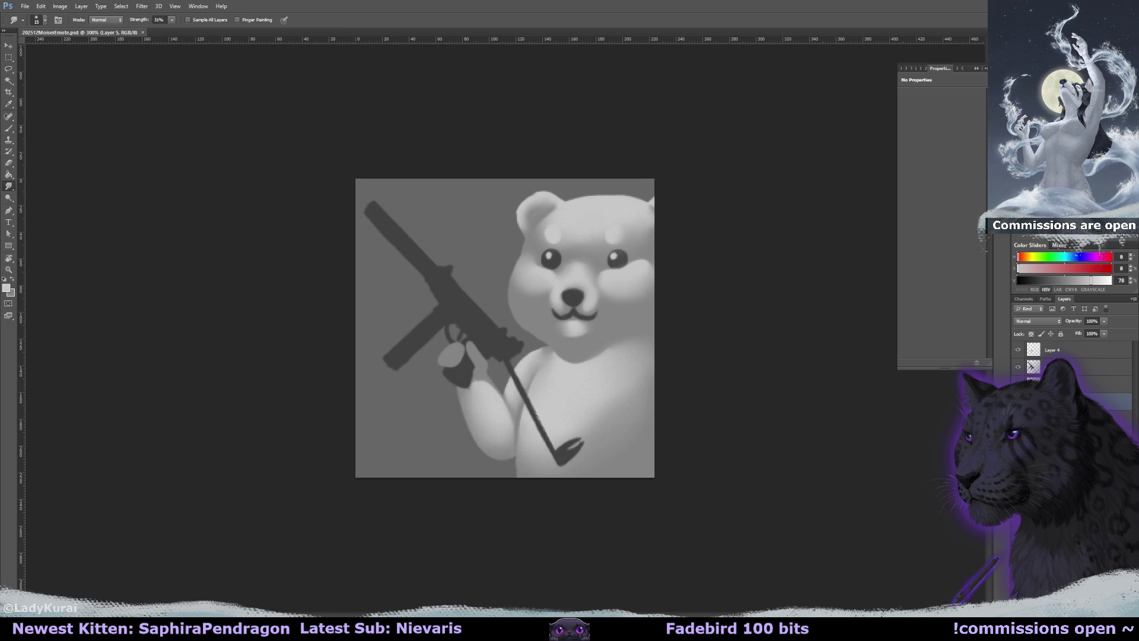
# Paint light strokes around the bear's mouth and smooth them with a size-22 smudge
pyautogui.press('b')
pyautogui.moveTo(568, 323); pyautogui.dragTo(596, 318)
pyautogui.press('r')
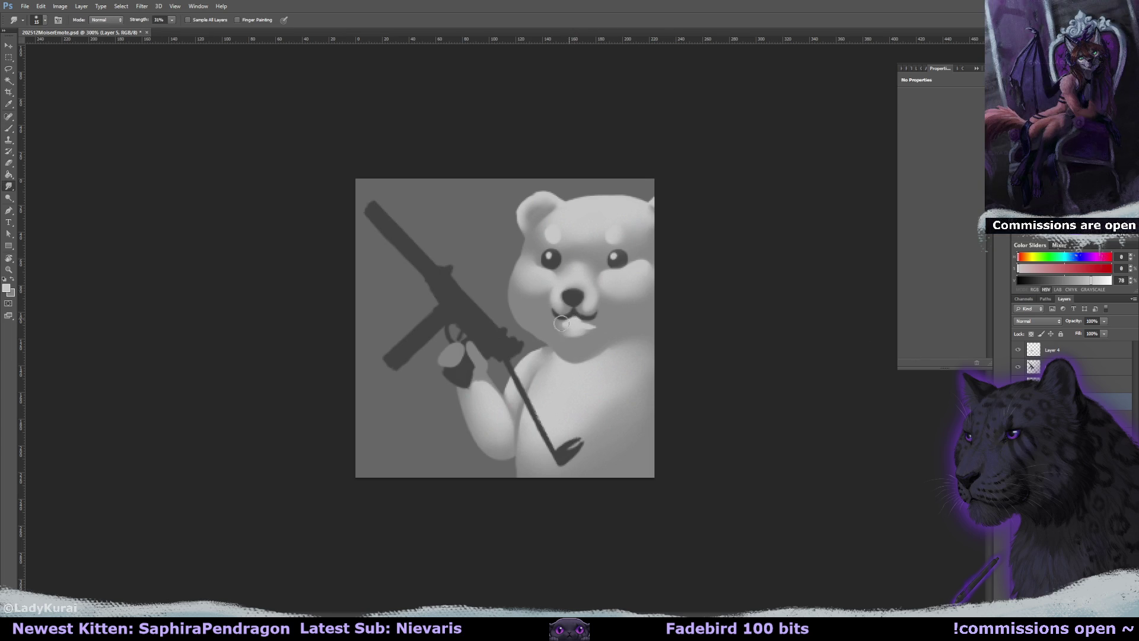
pyautogui.press('b')
pyautogui.moveTo(578, 331)
pyautogui.mouseDown()
pyautogui.moveTo(656, 319)
pyautogui.moveTo(597, 339)
pyautogui.mouseUp()
pyautogui.press('r')
pyautogui.keyDown('alt'); pyautogui.rightClick(628, 330); pyautogui.keyUp('alt')
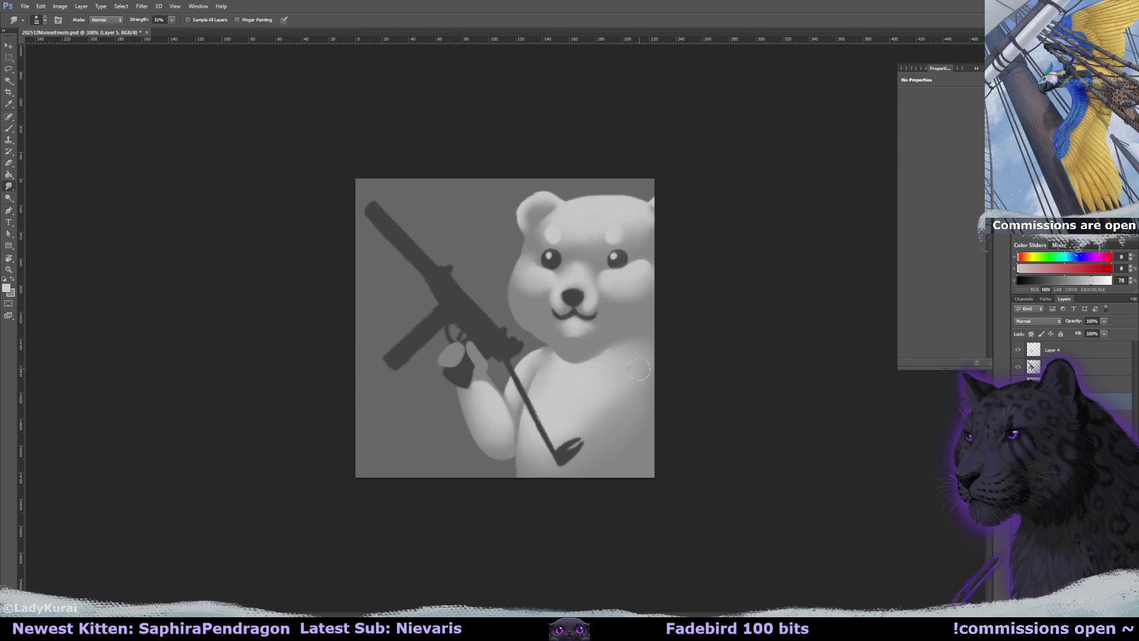
# Try a dark collar line under the chin in the nose colour, then undo it
pyautogui.press('b')
pyautogui.keyDown('alt'); pyautogui.click(575, 295); pyautogui.keyUp('alt')
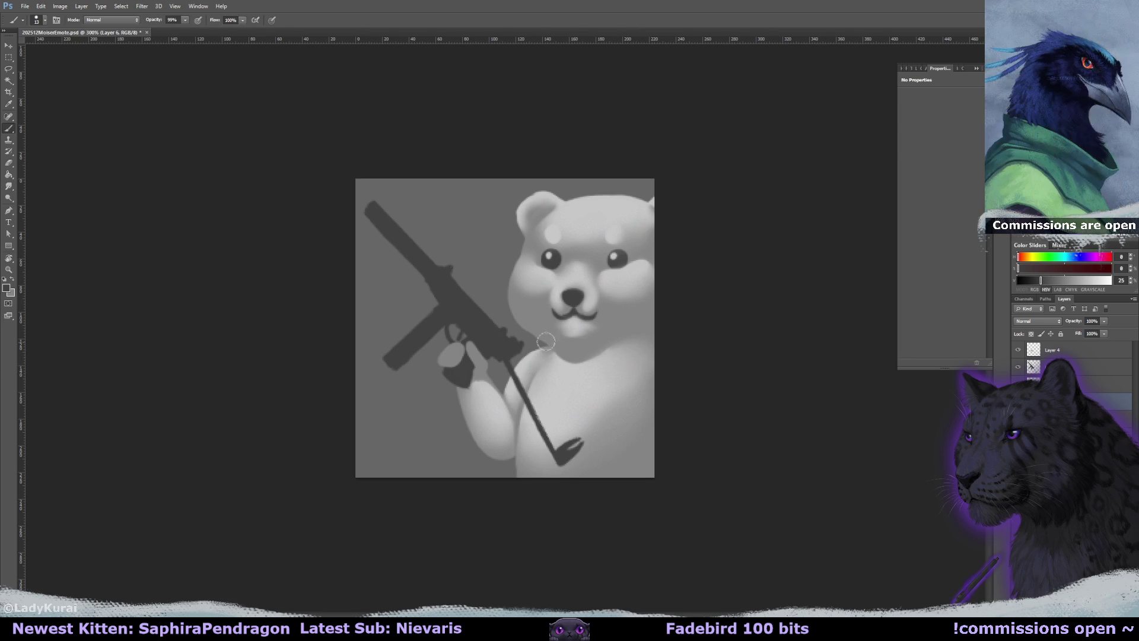
pyautogui.moveTo(540, 336)
pyautogui.mouseDown()
pyautogui.moveTo(572, 348)
pyautogui.moveTo(657, 322)
pyautogui.mouseUp()
pyautogui.press('e')
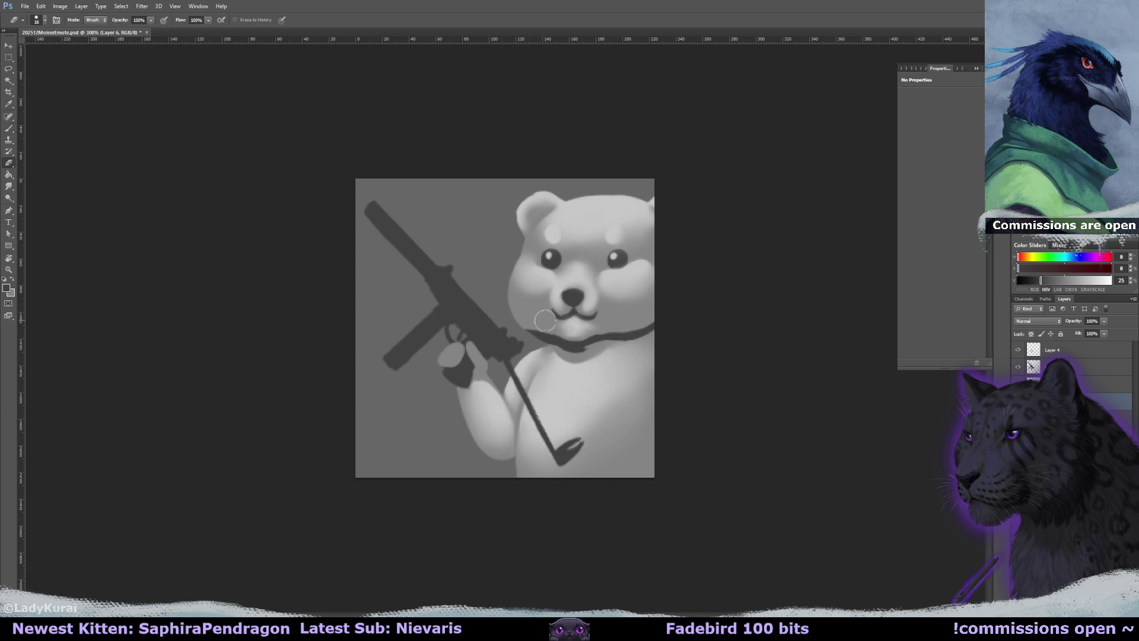
pyautogui.moveTo(535, 323)
pyautogui.mouseDown()
pyautogui.moveTo(566, 337)
pyautogui.moveTo(541, 327)
pyautogui.moveTo(595, 331)
pyautogui.mouseUp()
pyautogui.press('r')
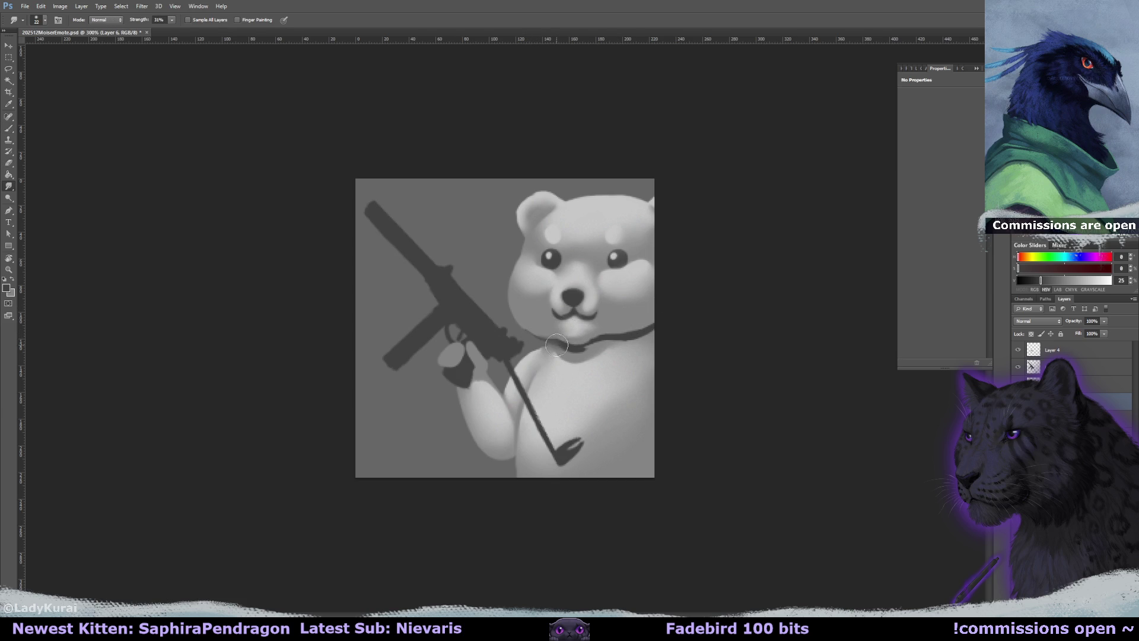
pyautogui.hotkey('ctrl', 'alt', 'z')
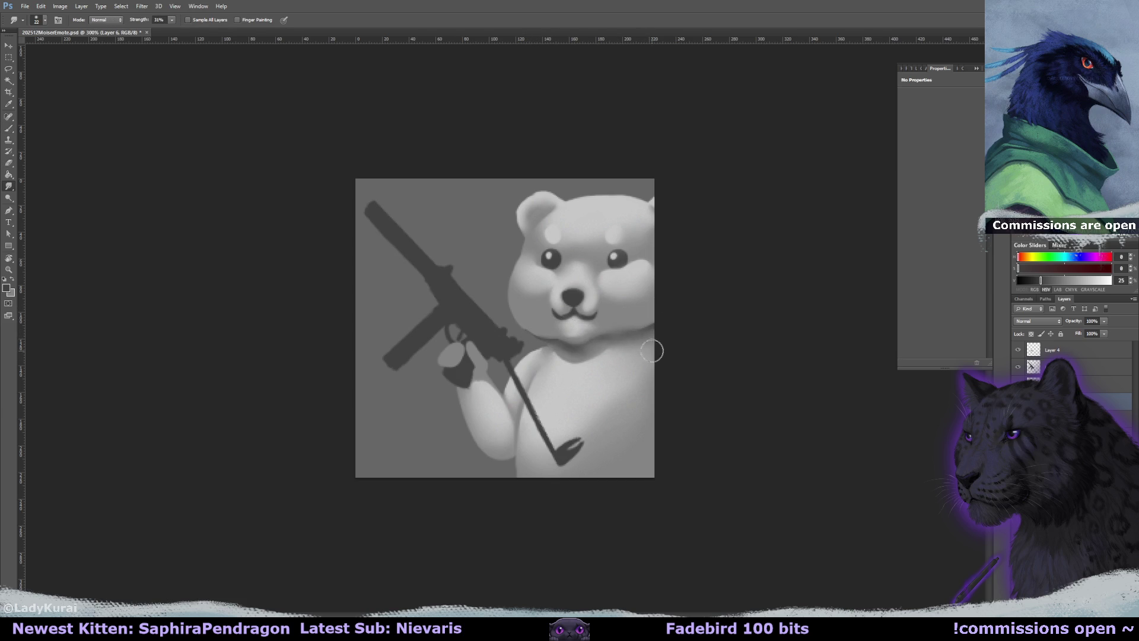
pyautogui.hotkey('ctrl', 'alt', 'z')
pyautogui.moveTo(427, 255)
pyautogui.mouseDown()
pyautogui.moveTo(518, 301)
pyautogui.moveTo(528, 350)
pyautogui.mouseUp()
# Lighten the neck shadow under the chin with a sampled lighter grey, dismissing the History Eraser error
pyautogui.press('e')
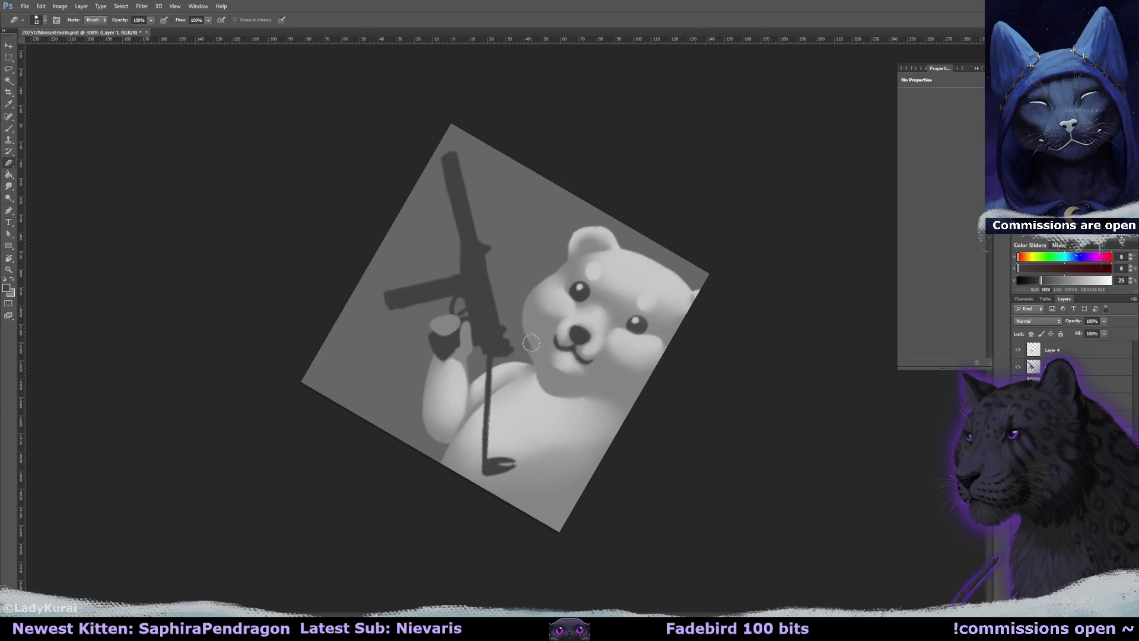
pyautogui.press('r')
pyautogui.moveTo(677, 344)
pyautogui.mouseDown()
pyautogui.moveTo(670, 278)
pyautogui.moveTo(640, 219)
pyautogui.moveTo(652, 234)
pyautogui.mouseUp()
pyautogui.press('b')
pyautogui.keyDown('alt'); pyautogui.click(559, 339); pyautogui.keyUp('alt')
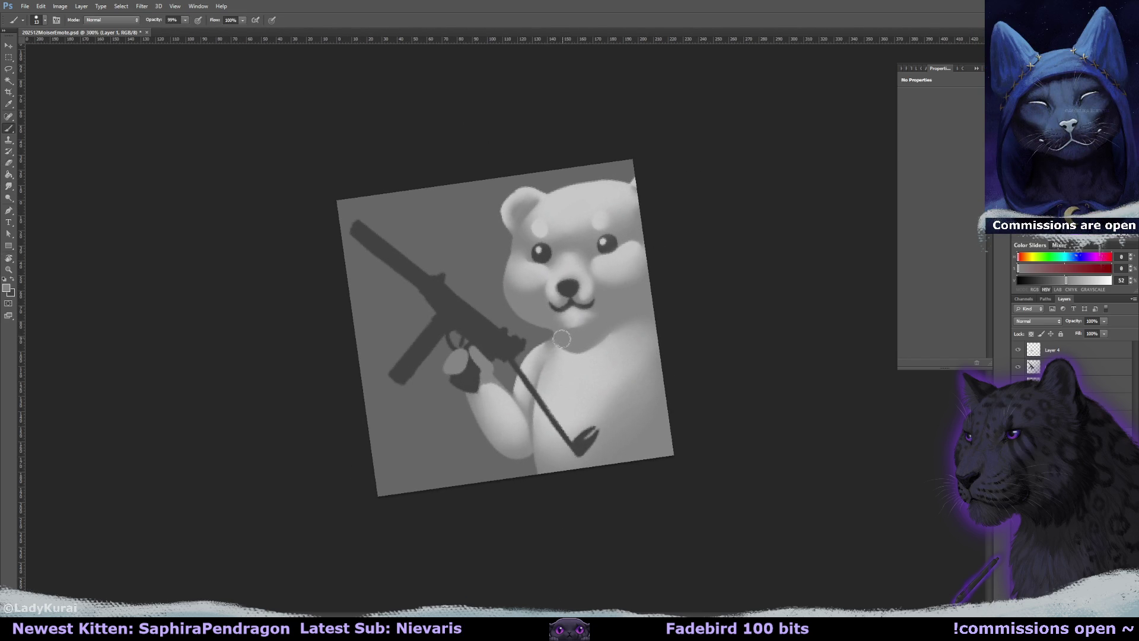
pyautogui.moveTo(559, 339)
pyautogui.mouseDown()
pyautogui.moveTo(532, 350)
pyautogui.moveTo(542, 338)
pyautogui.moveTo(524, 370)
pyautogui.moveTo(522, 350)
pyautogui.mouseUp()
pyautogui.press('r')
pyautogui.press('e')
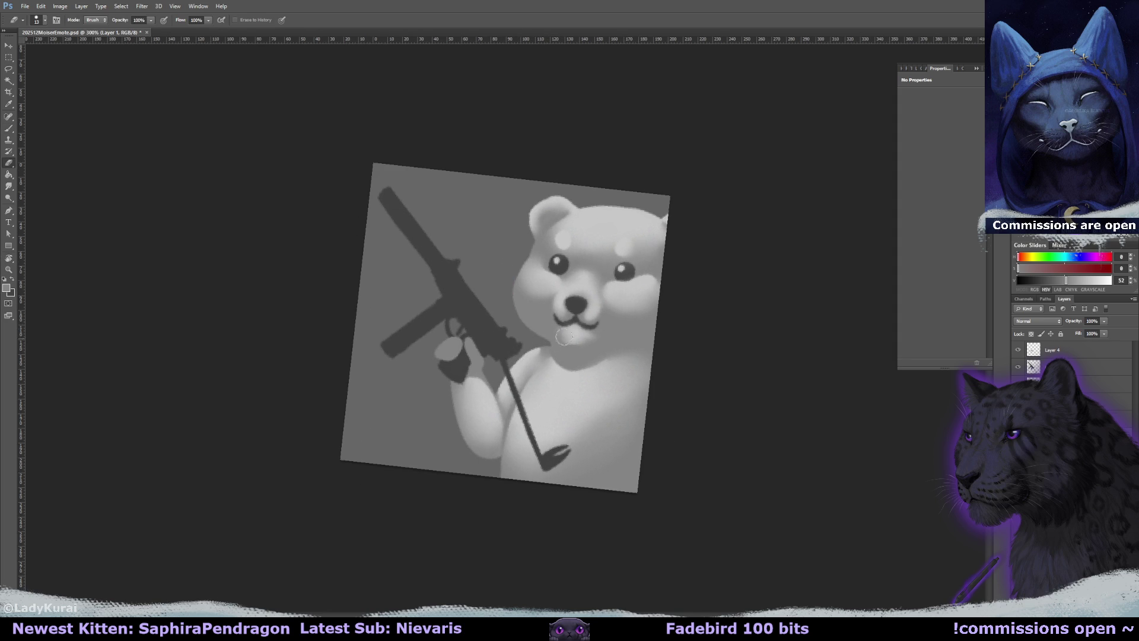
pyautogui.click(1062, 418)
pyautogui.click(538, 349)
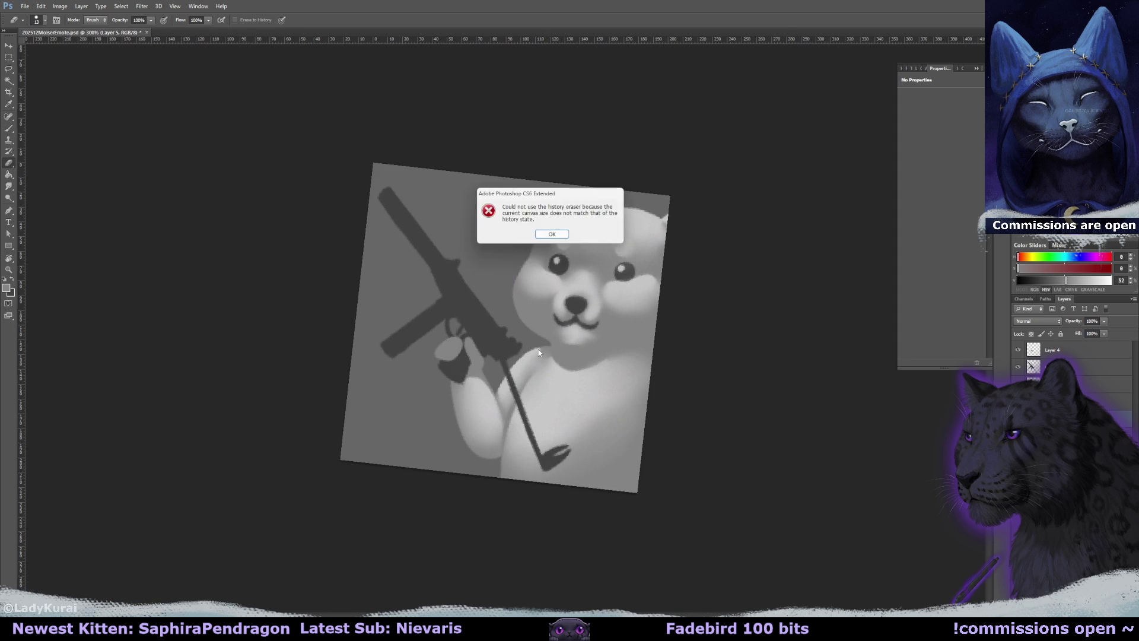
pyautogui.press('Return')
# Reset the view upright and paint a soft light collar line under the chin
pyautogui.press('b')
pyautogui.keyDown('alt'); pyautogui.click(533, 352); pyautogui.keyUp('alt')
pyautogui.press('s')
pyautogui.press('r')
pyautogui.press('Escape')
pyautogui.press('b')
pyautogui.moveTo(566, 355)
pyautogui.mouseDown()
pyautogui.moveTo(552, 349)
pyautogui.moveTo(613, 351)
pyautogui.moveTo(570, 344)
pyautogui.mouseUp()
pyautogui.press('s')
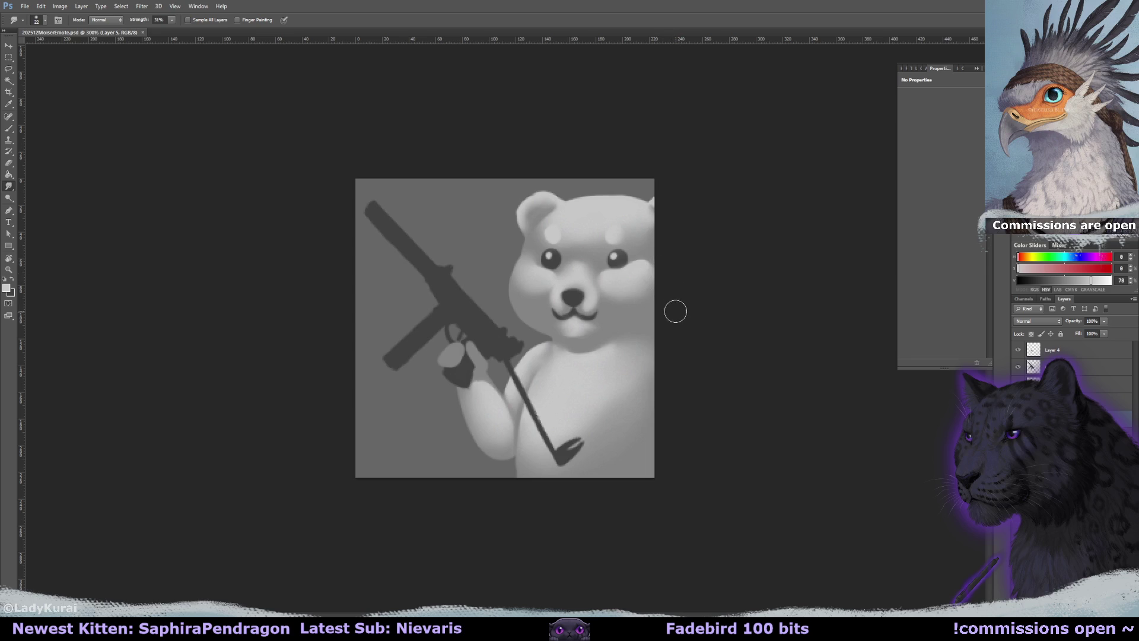
# Erase a touch from the right eye and blend a light patch beside it at smudge size 11
pyautogui.press('e')
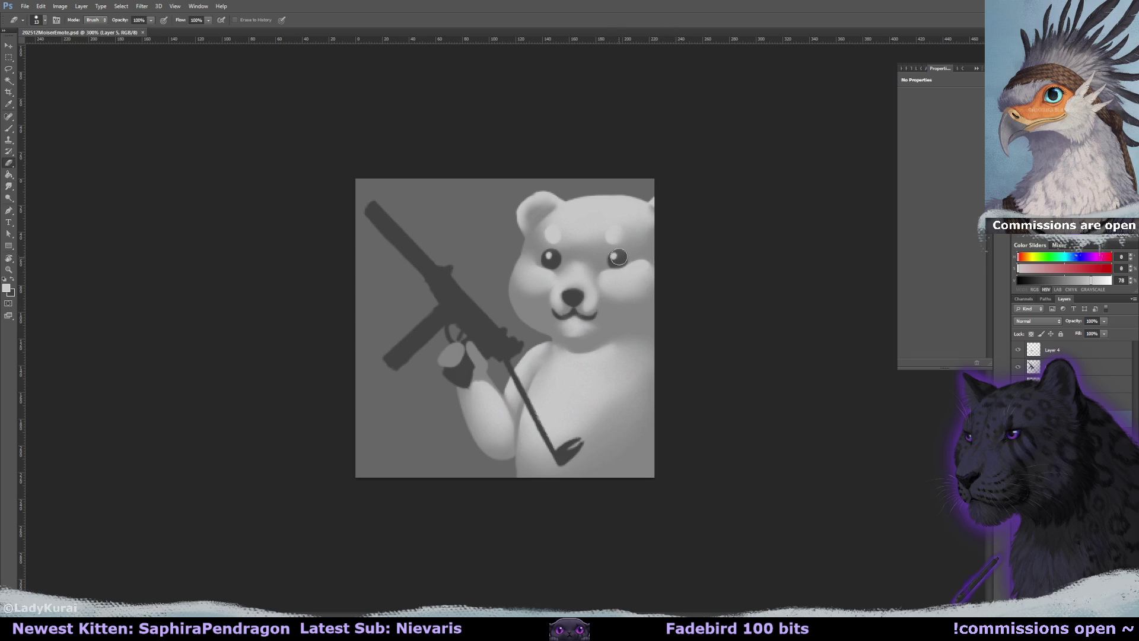
pyautogui.click(615, 261)
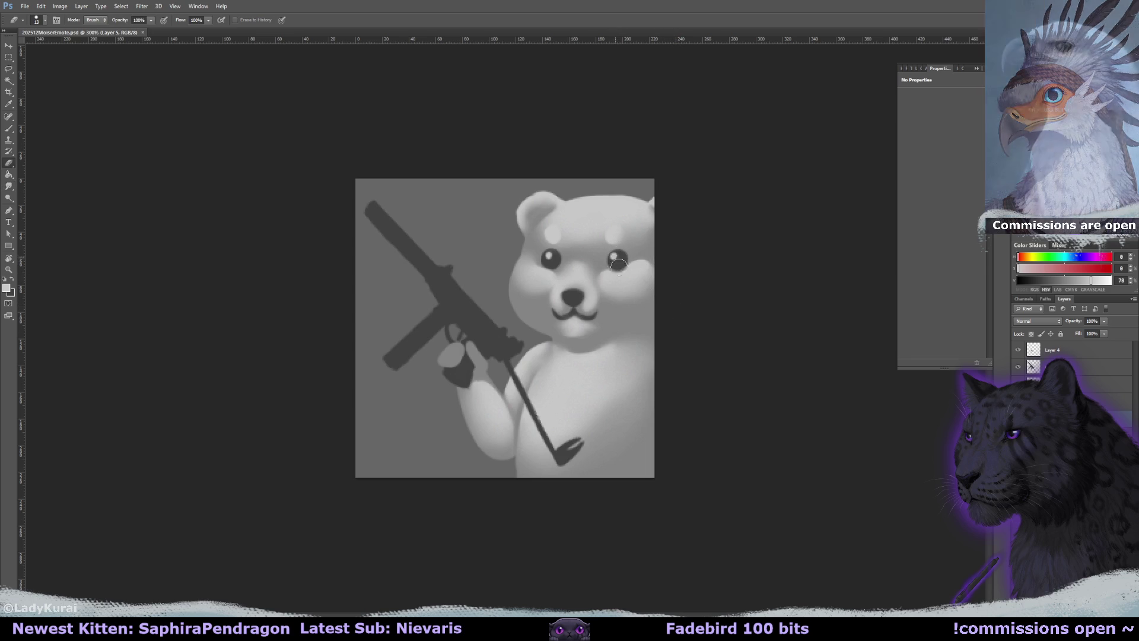
pyautogui.press('b')
pyautogui.press('r')
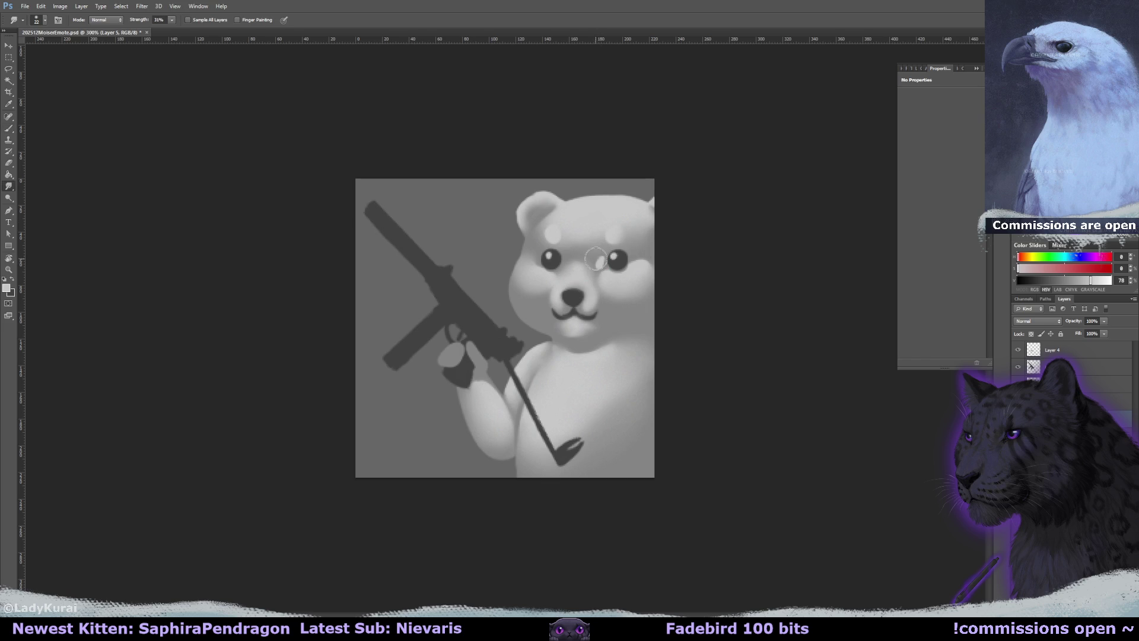
pyautogui.press('[')
pyautogui.moveTo(602, 268); pyautogui.dragTo(598, 259)
# Paint a light highlight beside the right eye, then undo the light eye patches
pyautogui.press('b')
pyautogui.moveTo(598, 251)
pyautogui.mouseDown()
pyautogui.moveTo(609, 254)
pyautogui.moveTo(599, 259)
pyautogui.mouseUp()
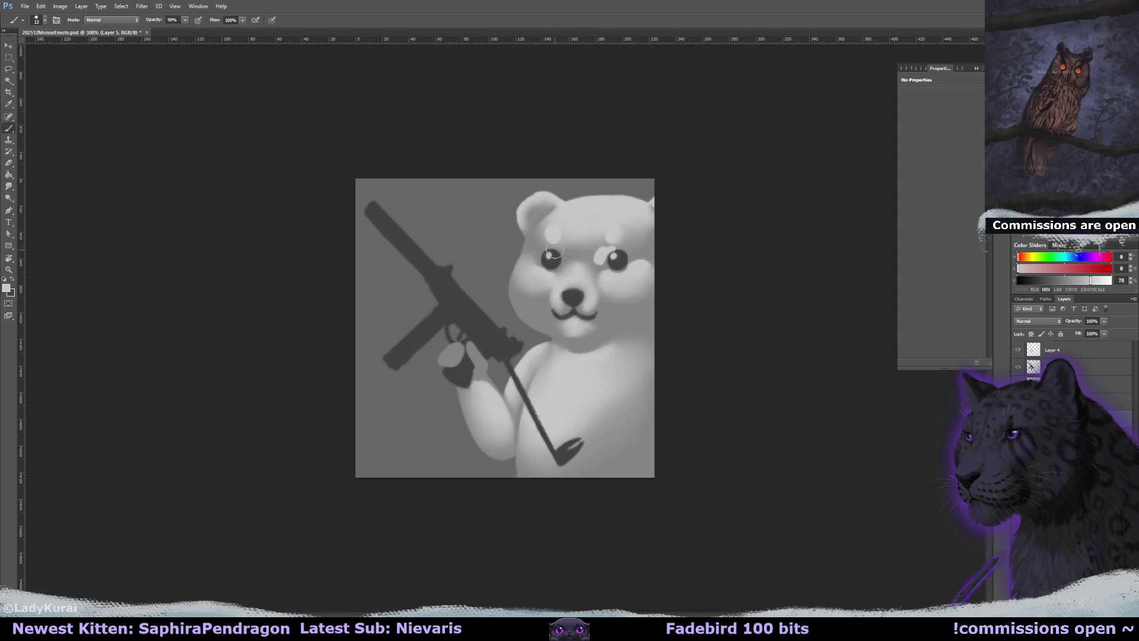
pyautogui.press('r')
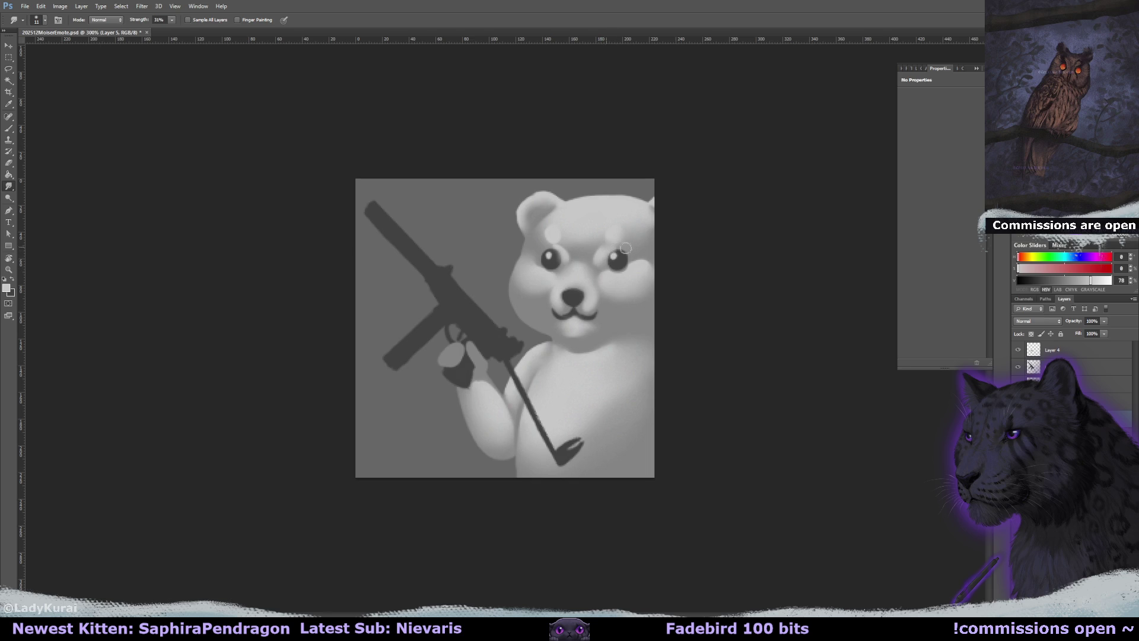
pyautogui.hotkey('ctrl', 'alt', 'z')
pyautogui.hotkey('ctrl', 'alt', 'z')
pyautogui.hotkey('ctrl', 'alt', 'z')
pyautogui.hotkey('ctrl', 'alt', 'z')
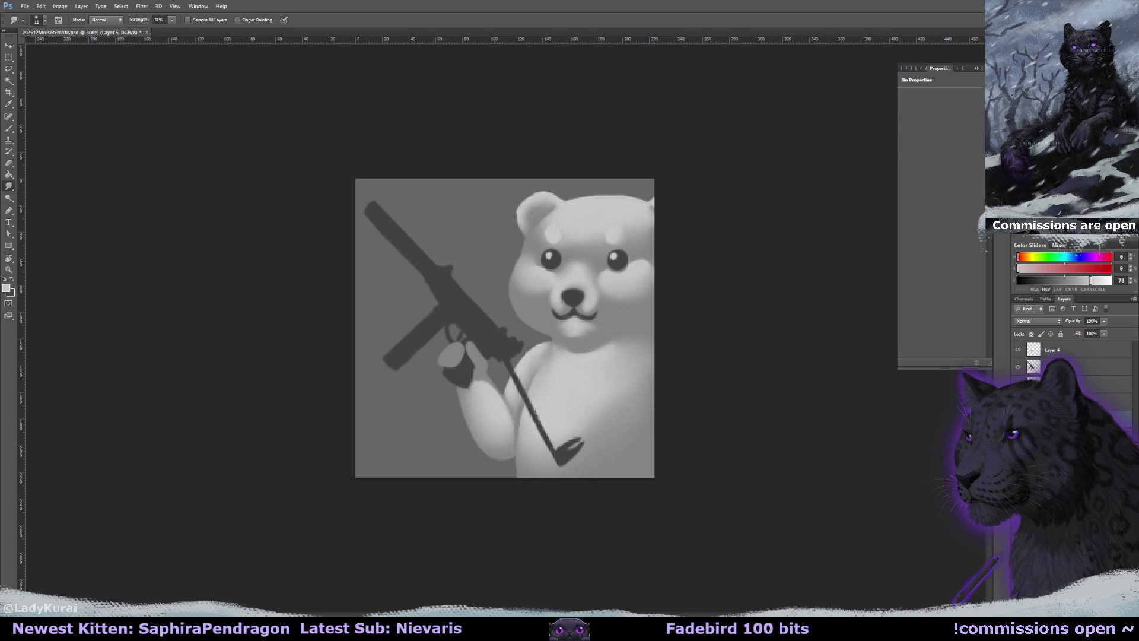
pyautogui.press('b')
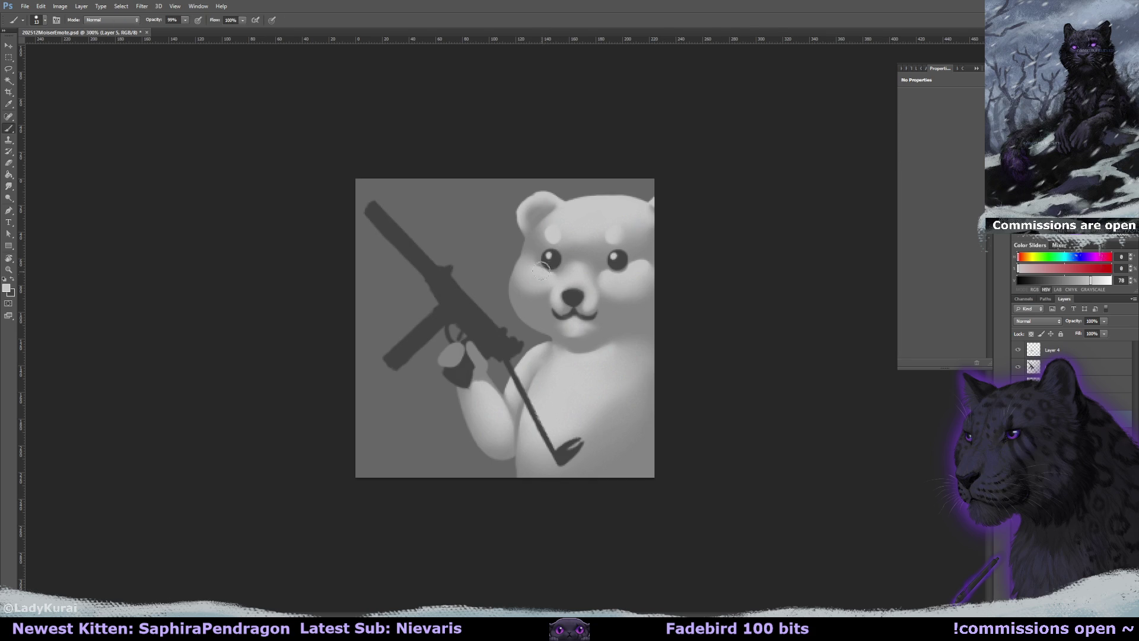
pyautogui.press('r')
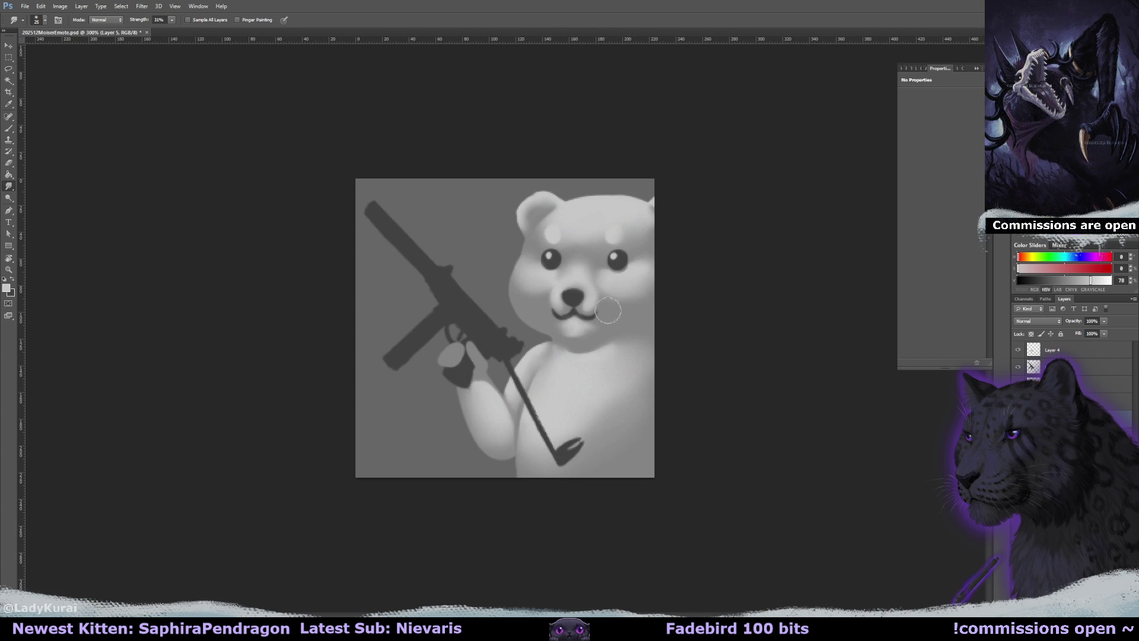
# Choose a different brush preset and resize it to about 225 px
pyautogui.press('b')
pyautogui.click(44, 20)
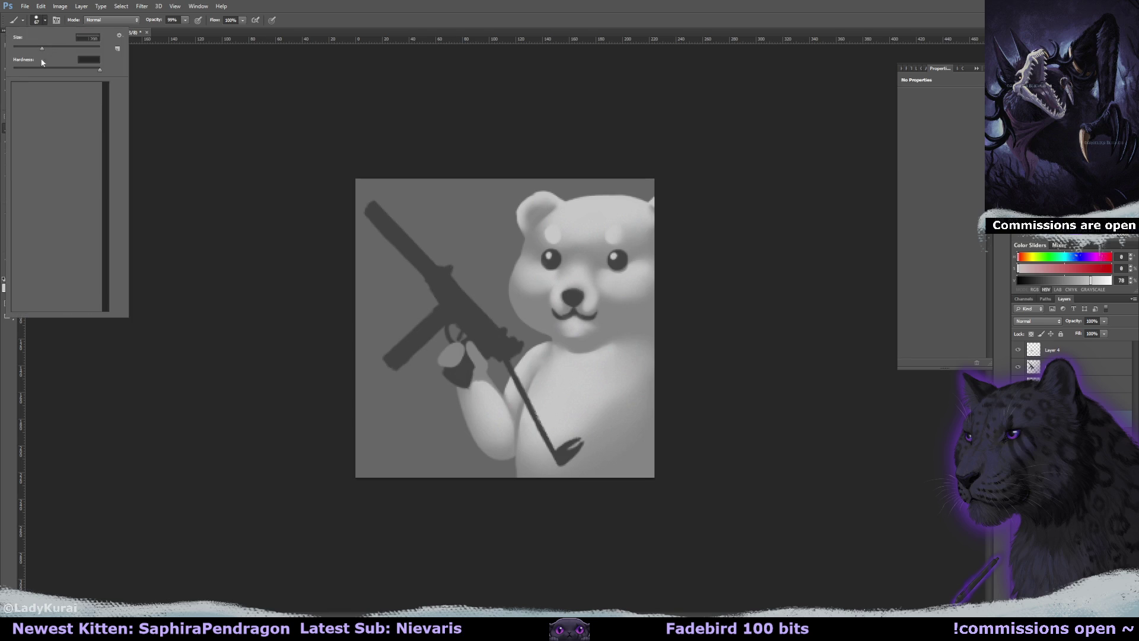
pyautogui.scroll(2, 98, 88)
pyautogui.click(19, 150)
pyautogui.moveTo(522, 375)
pyautogui.mouseDown()
pyautogui.moveTo(579, 356)
pyautogui.moveTo(605, 402)
pyautogui.moveTo(617, 391)
pyautogui.mouseUp()
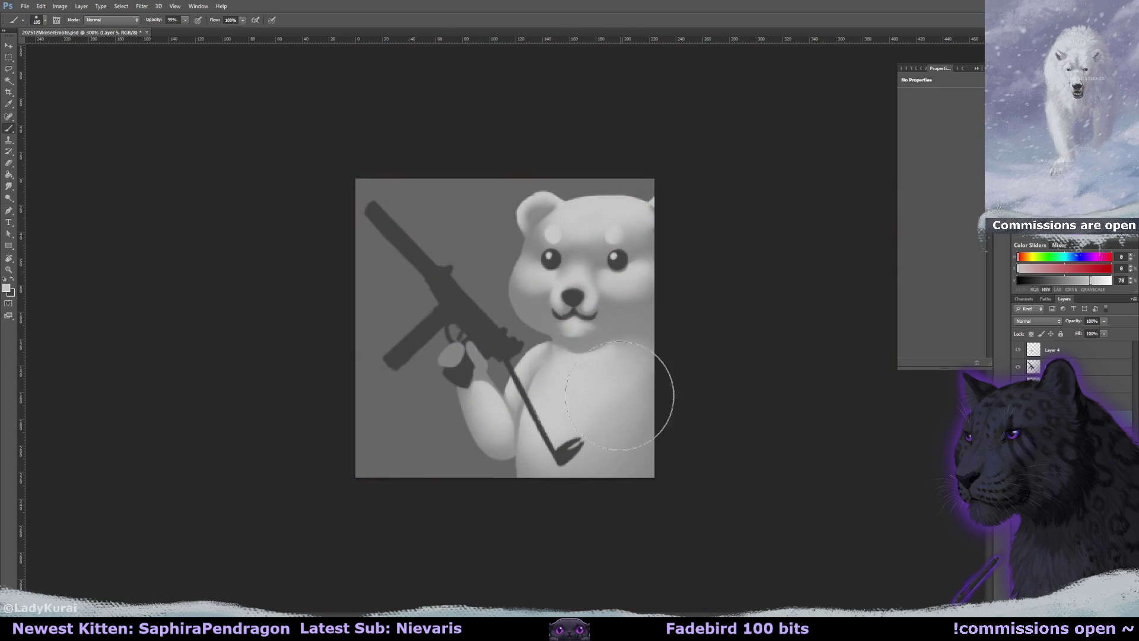
pyautogui.press('e')
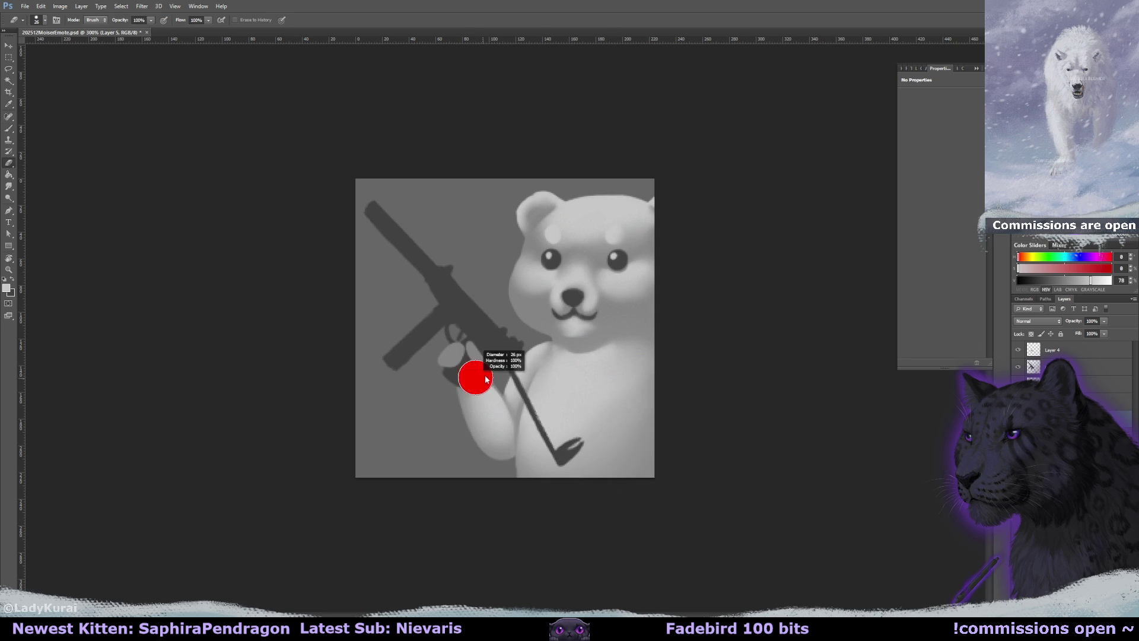
pyautogui.press('r')
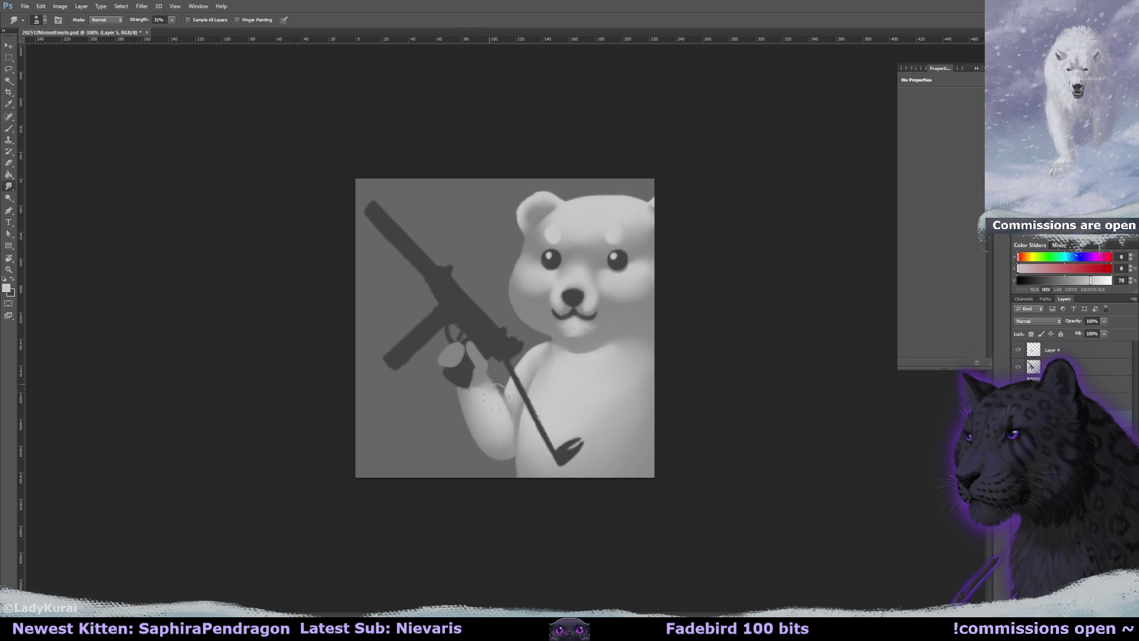
# Add a clipped layer above Layer 4 and paint a size-10 highlight on the trigger finger
pyautogui.click(1049, 349)
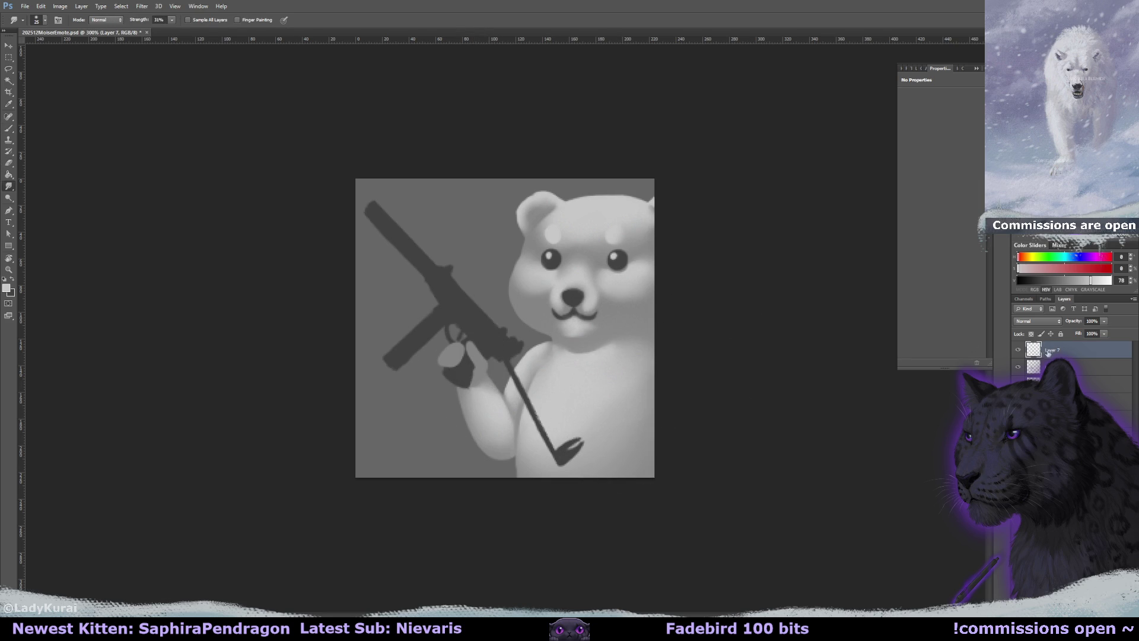
pyautogui.keyDown('alt'); pyautogui.click(1051, 354); pyautogui.keyUp('alt')
pyautogui.press('b')
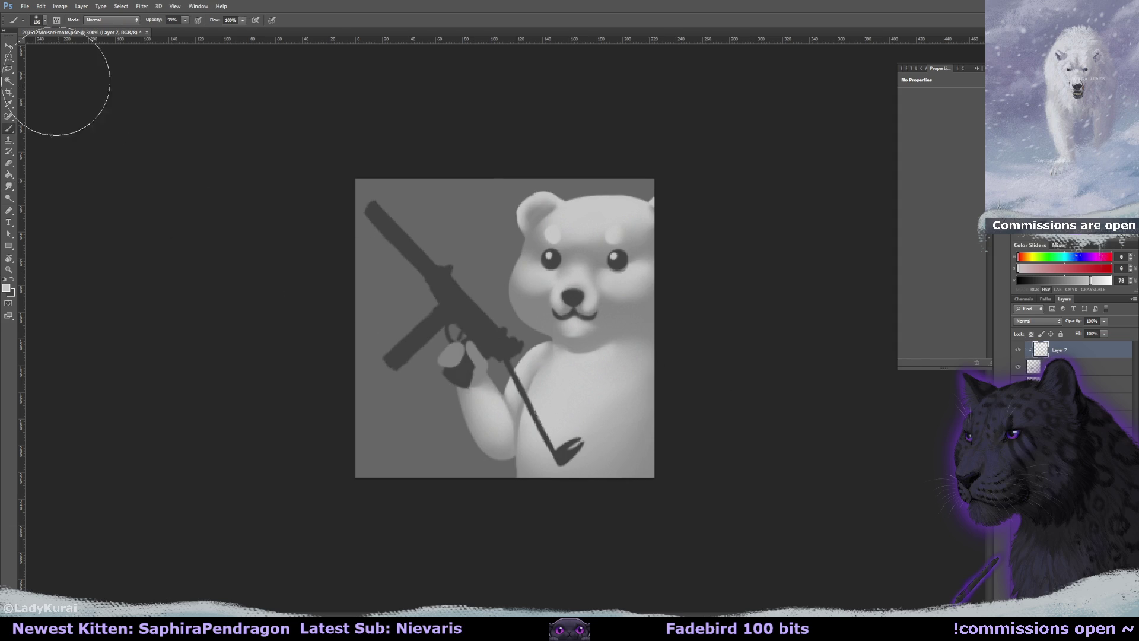
pyautogui.click(39, 19)
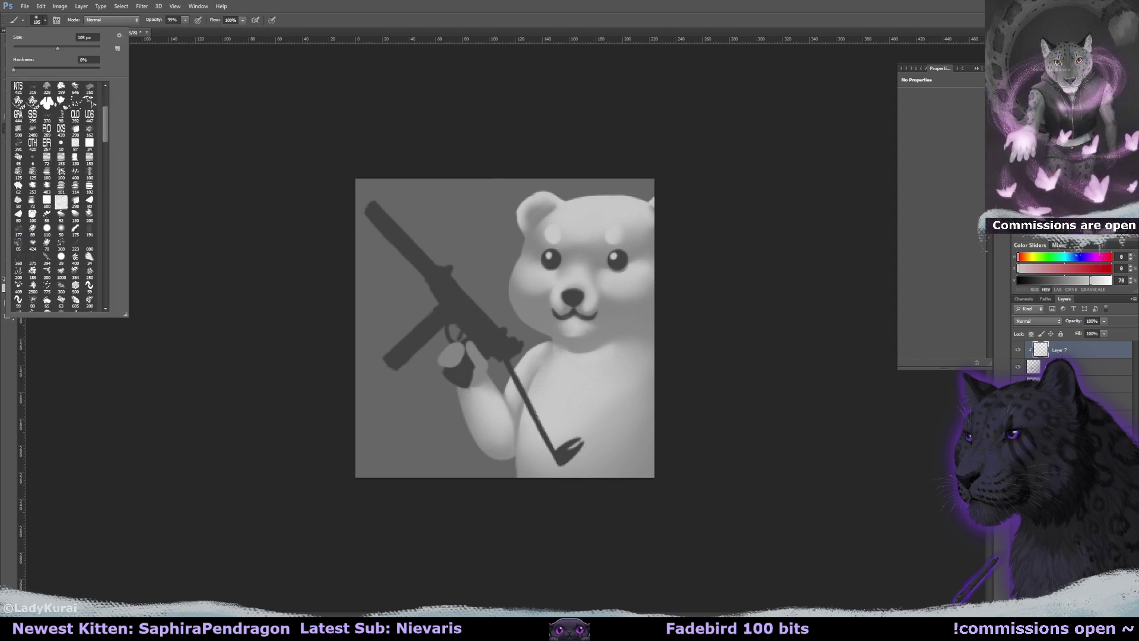
pyautogui.write('10')
pyautogui.press('Return')
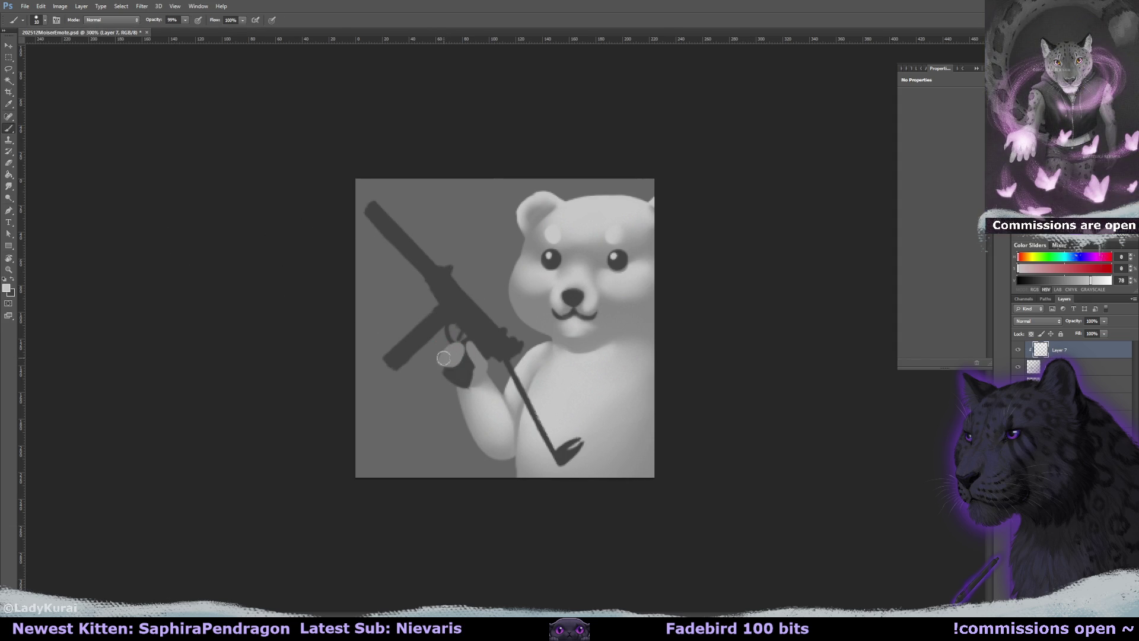
pyautogui.moveTo(470, 345)
pyautogui.mouseDown()
pyautogui.moveTo(476, 361)
pyautogui.moveTo(444, 354)
pyautogui.moveTo(458, 351)
pyautogui.mouseUp()
pyautogui.press('r')
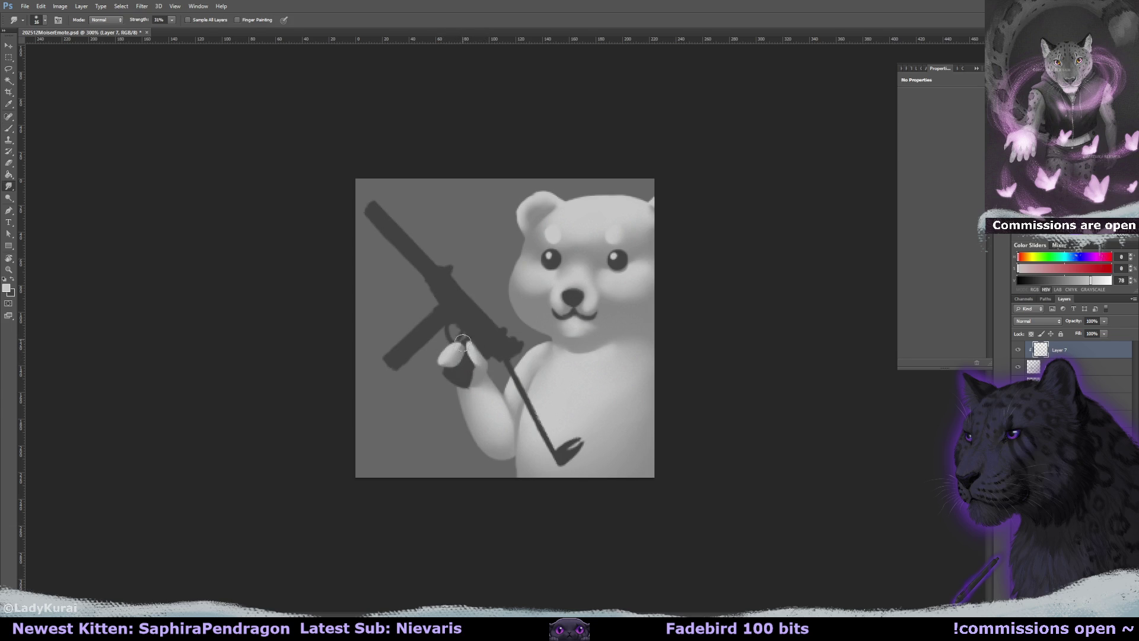
# On Layer 1, lasso the bear's muzzle and copy it to a new layer with Ctrl+J
pyautogui.click(1097, 385)
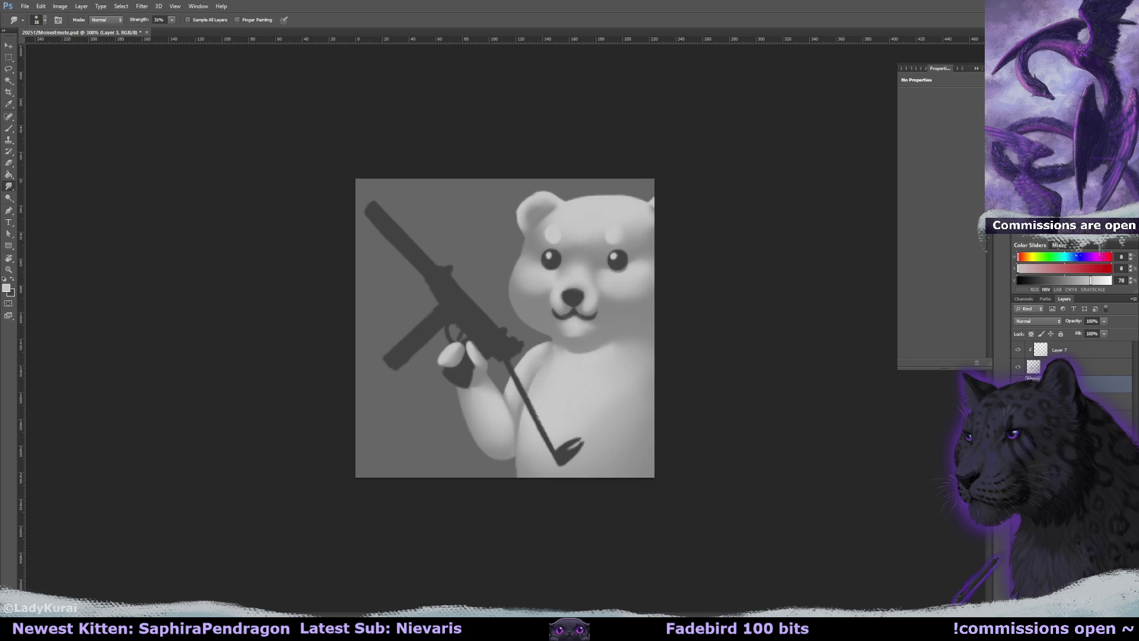
pyautogui.click(1097, 401)
pyautogui.press('l')
pyautogui.moveTo(589, 289); pyautogui.dragTo(590, 290)
pyautogui.hotkey('ctrl', 'j')
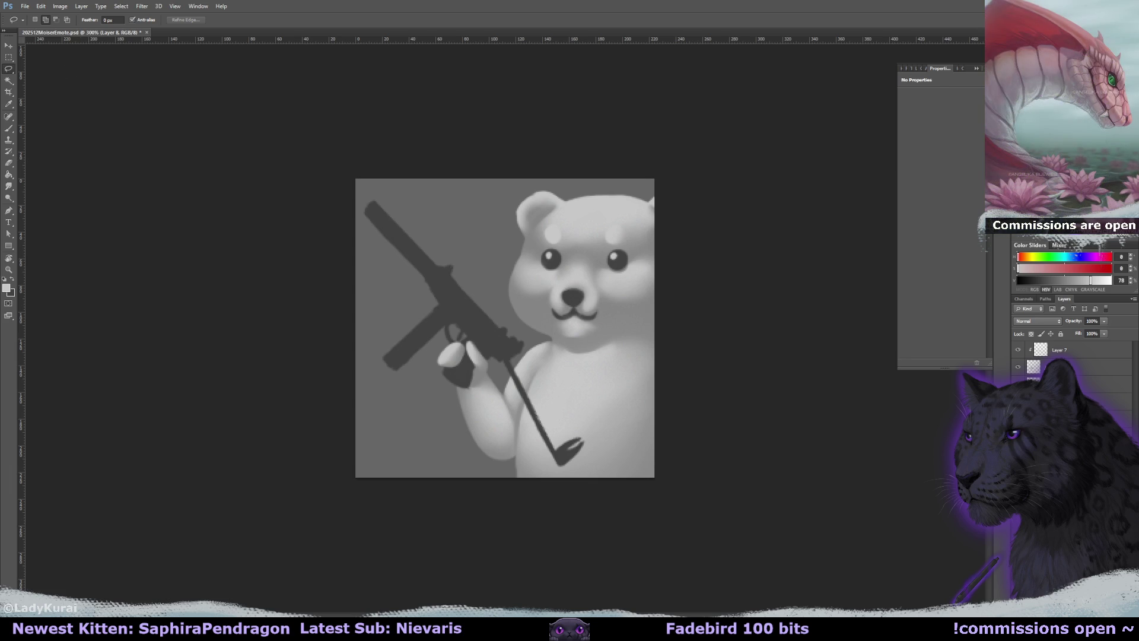
# Warp the bear's copied muzzle to reshape its nose and smile, then apply the warp
pyautogui.click(41, 6)
pyautogui.moveTo(106, 180)
pyautogui.click(169, 235)
pyautogui.moveTo(582, 309); pyautogui.dragTo(578, 309)
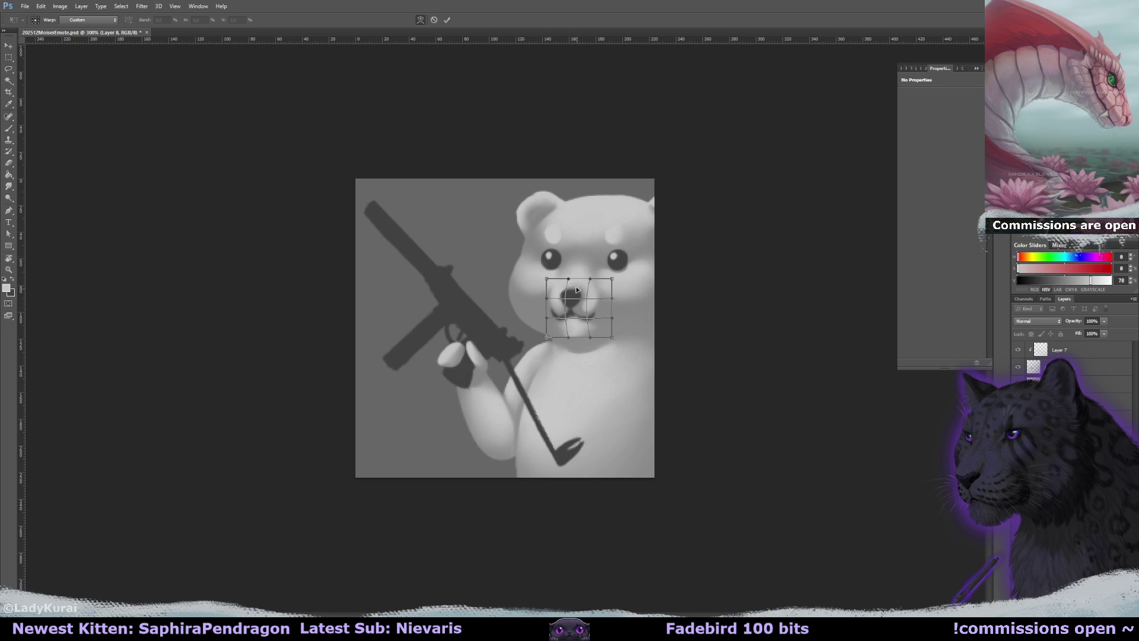
pyautogui.click(9, 129)
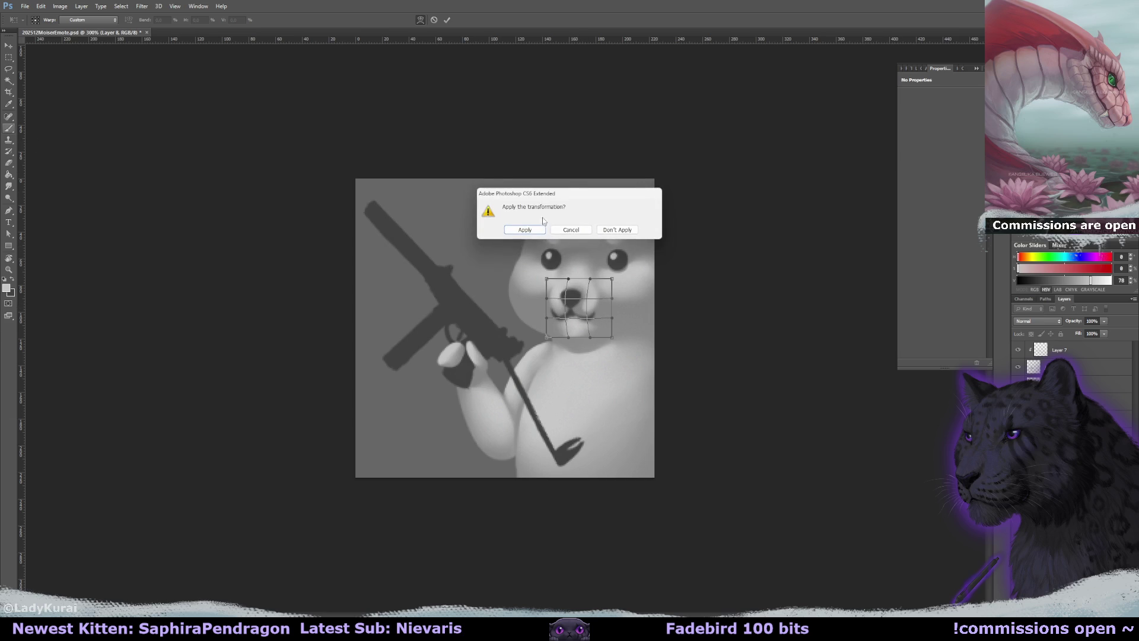
pyautogui.click(530, 221)
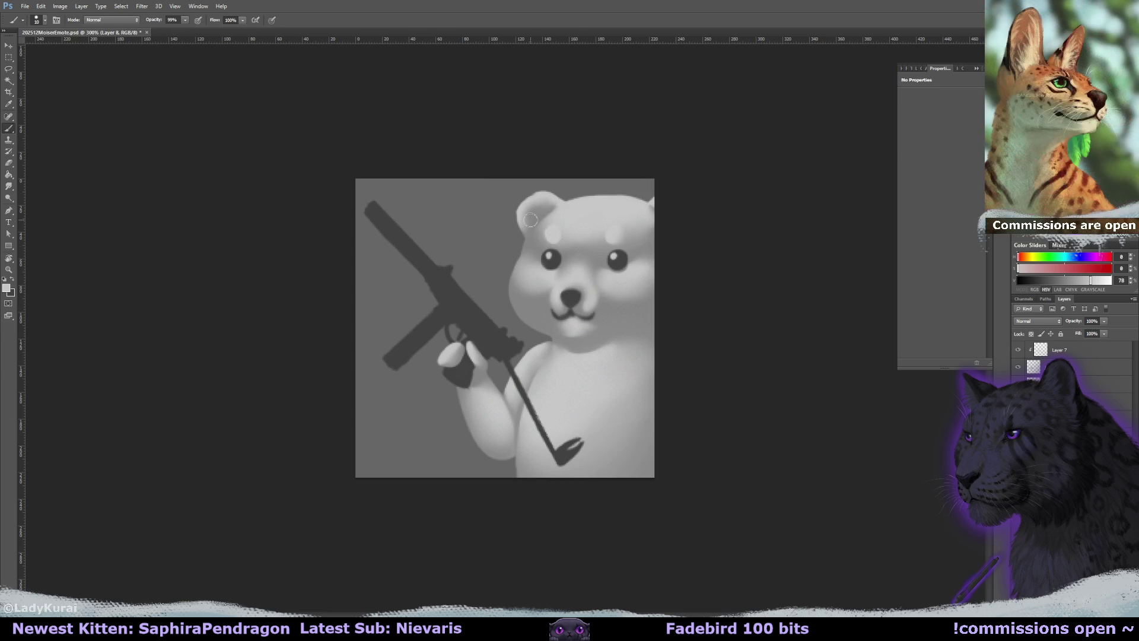
# Open a second window of the emote as a small, zoomed-out floating preview, then return to the main window
pyautogui.click(199, 6)
pyautogui.moveTo(214, 18)
pyautogui.click(332, 181)
pyautogui.hotkey('ctrl', '-')
pyautogui.hotkey('ctrl', '-')
pyautogui.hotkey('ctrl', '-')
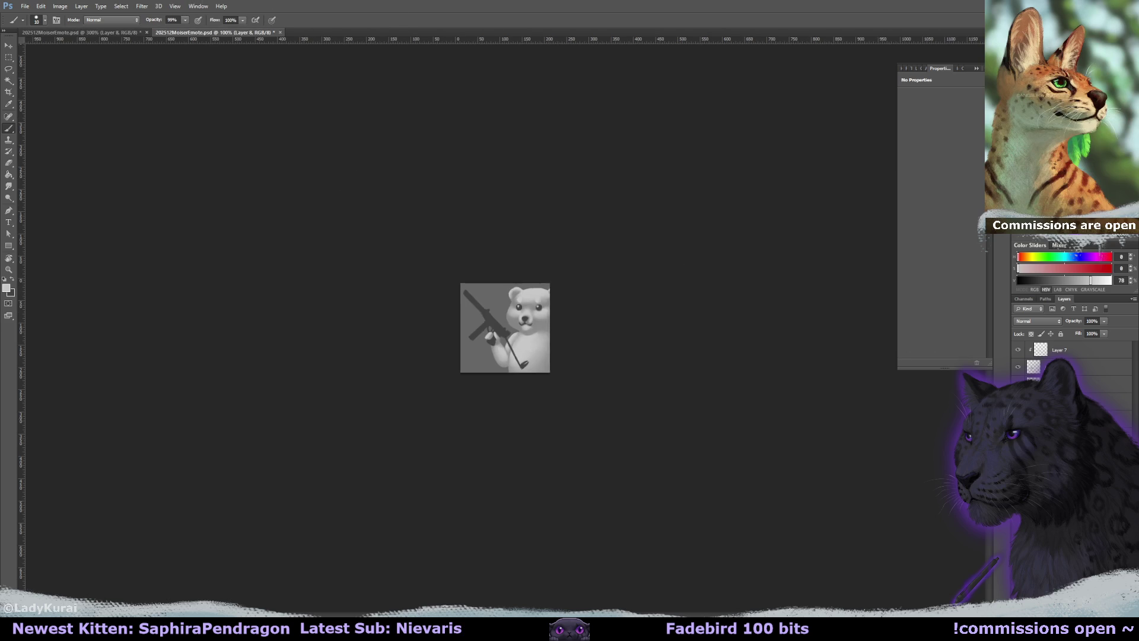
pyautogui.moveTo(226, 33)
pyautogui.mouseDown()
pyautogui.moveTo(181, 52)
pyautogui.moveTo(74, 379)
pyautogui.mouseUp()
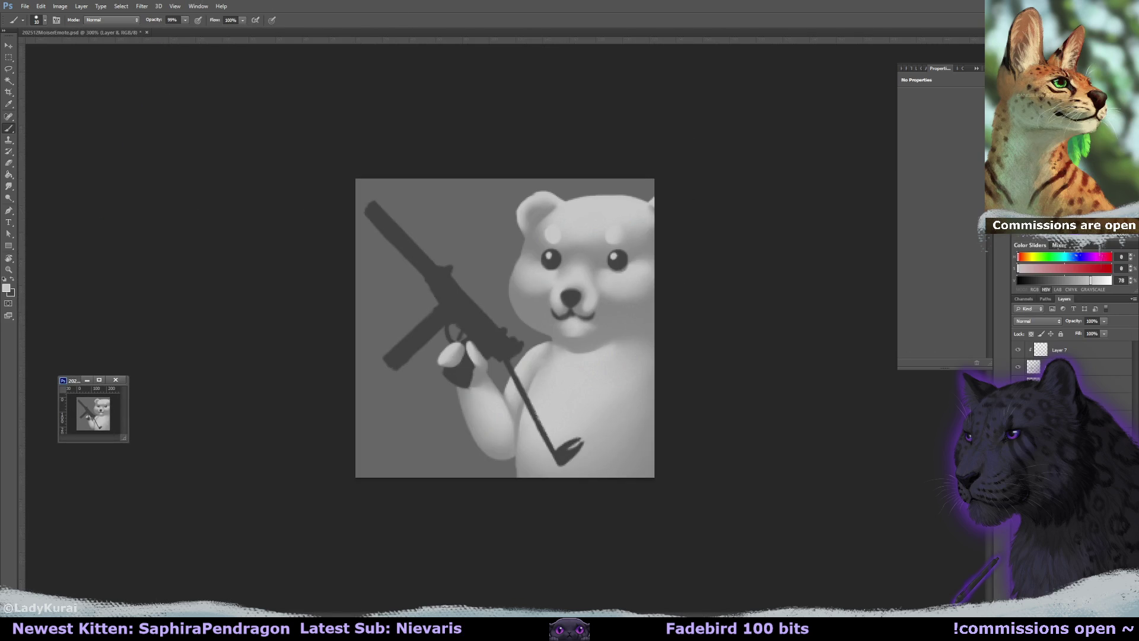
pyautogui.hotkey('ctrl', '-')
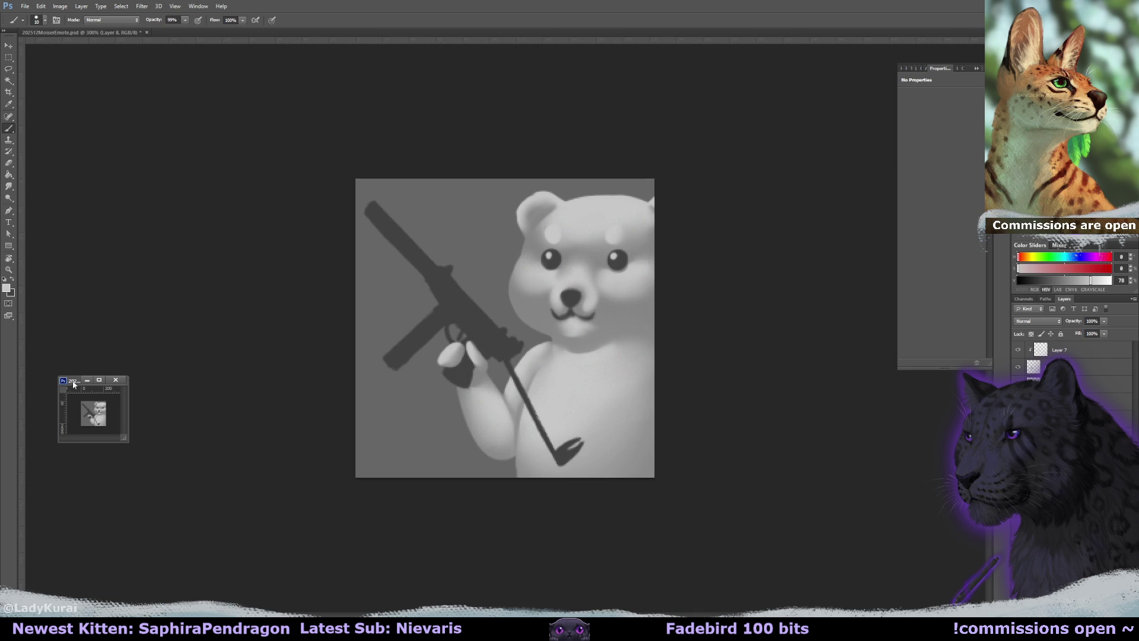
pyautogui.moveTo(74, 385); pyautogui.dragTo(68, 408)
pyautogui.hotkey('ctrl', '-')
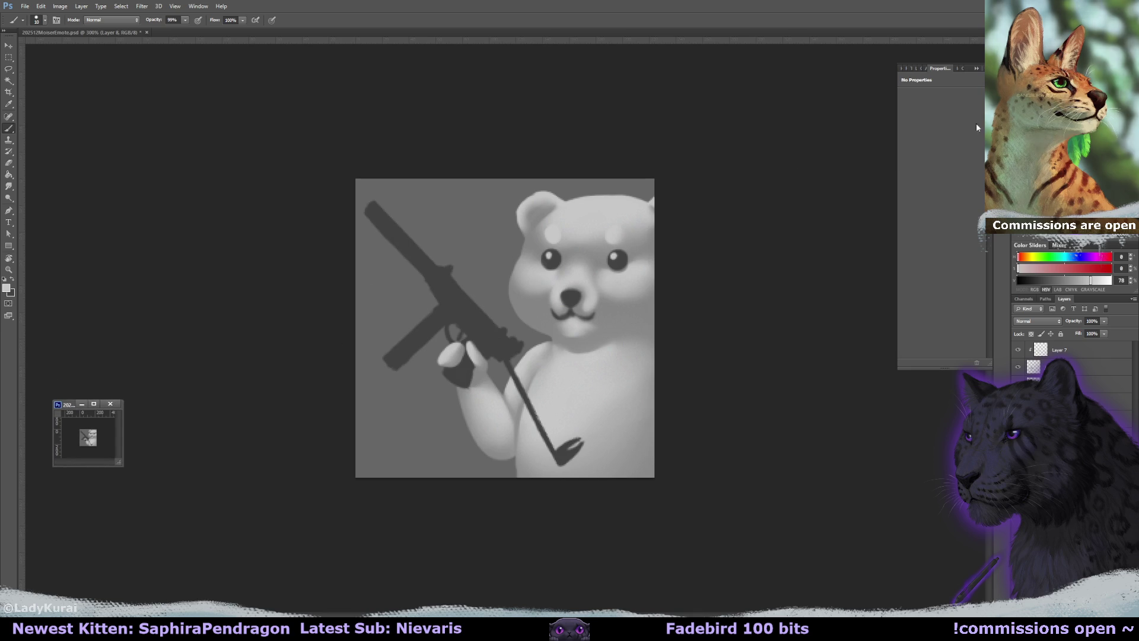
pyautogui.click(240, 363)
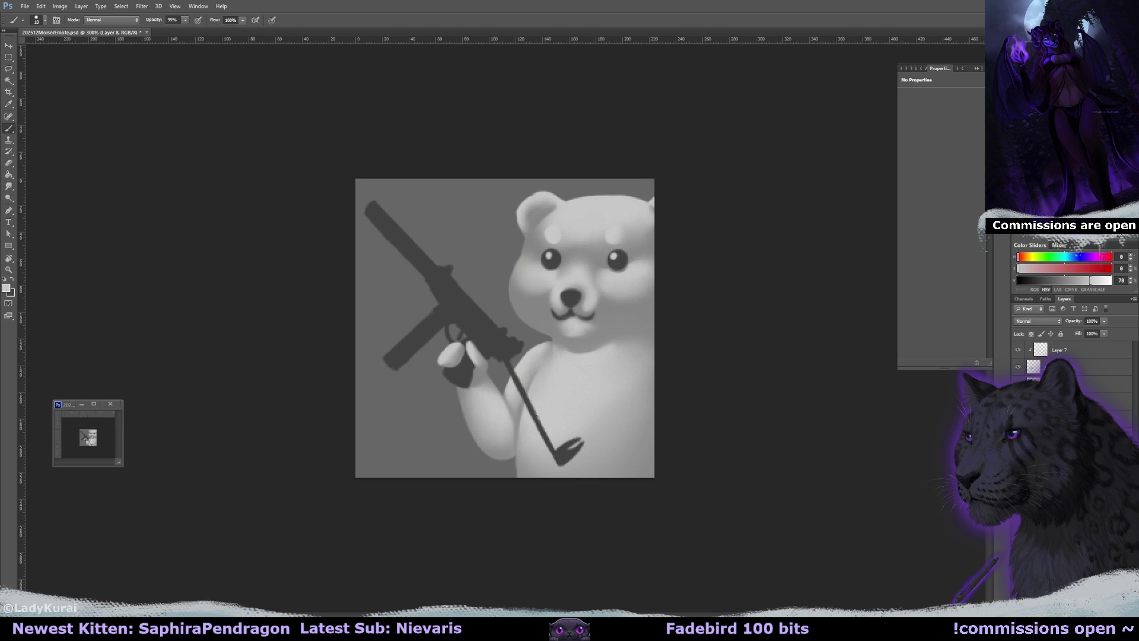
# Sample the eye's dark colour, paint the bear's nose darker, and make Layer 5 active
pyautogui.keyDown('alt'); pyautogui.click(552, 260); pyautogui.keyUp('alt')
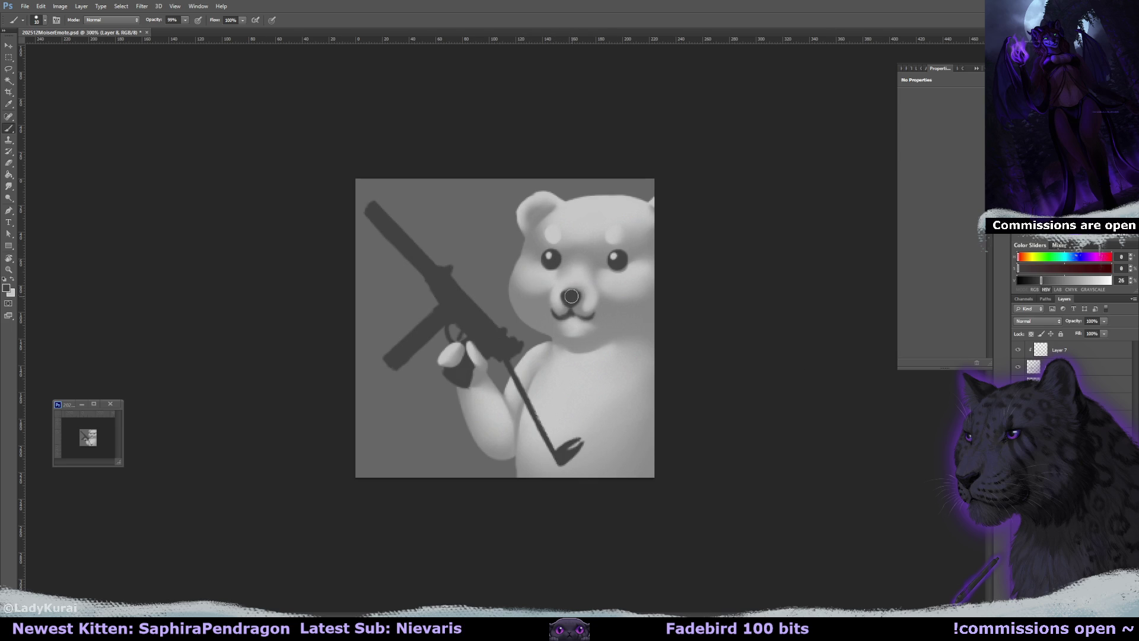
pyautogui.press('[')
pyautogui.moveTo(571, 296); pyautogui.dragTo(573, 311)
pyautogui.press('e')
pyautogui.keyDown('ctrl'); pyautogui.rightClick(572, 312); pyautogui.keyUp('ctrl')
pyautogui.click(599, 297)
pyautogui.press('b')
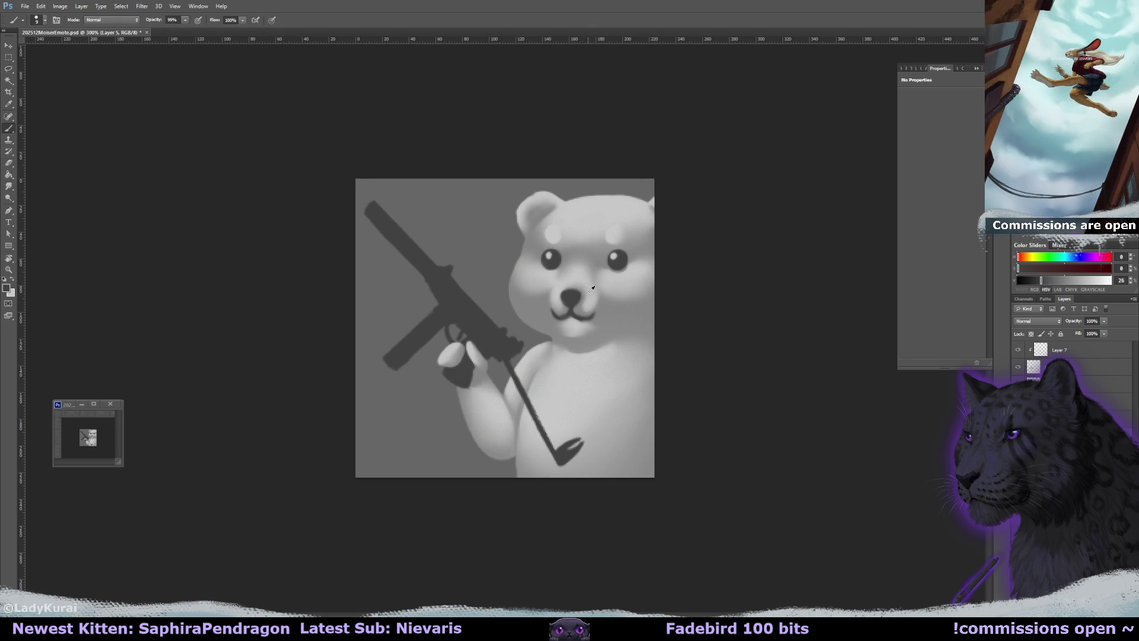
# Sample muzzle greys, paint and smudge near the right eye, then add a gradient map
pyautogui.keyDown('alt'); pyautogui.click(581, 294); pyautogui.keyUp('alt')
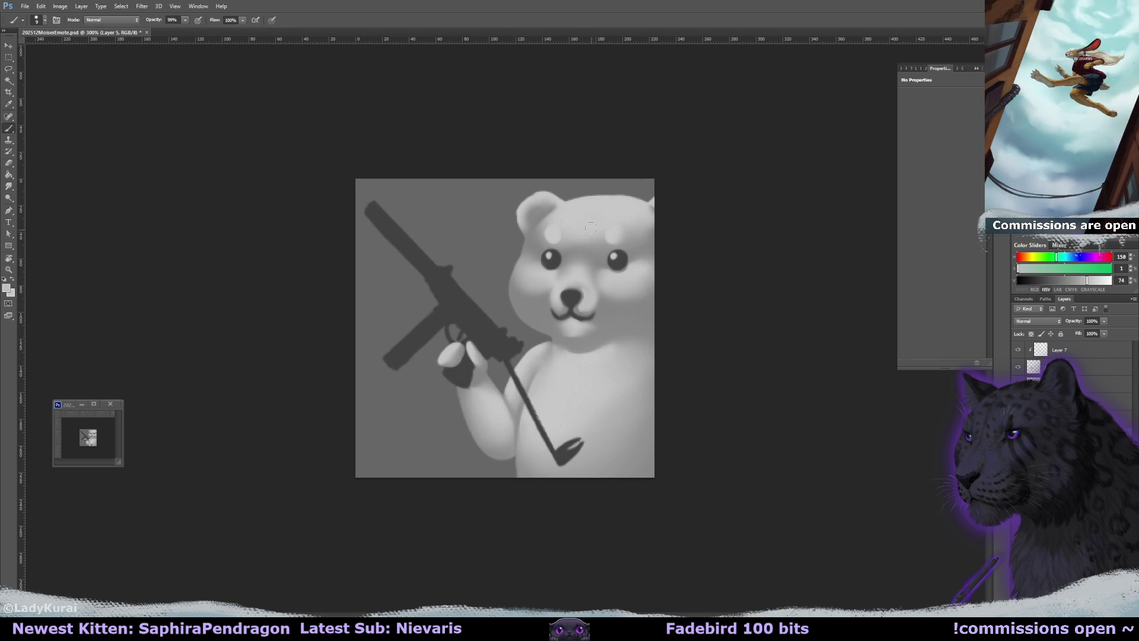
pyautogui.keyDown('alt'); pyautogui.click(585, 283); pyautogui.keyUp('alt')
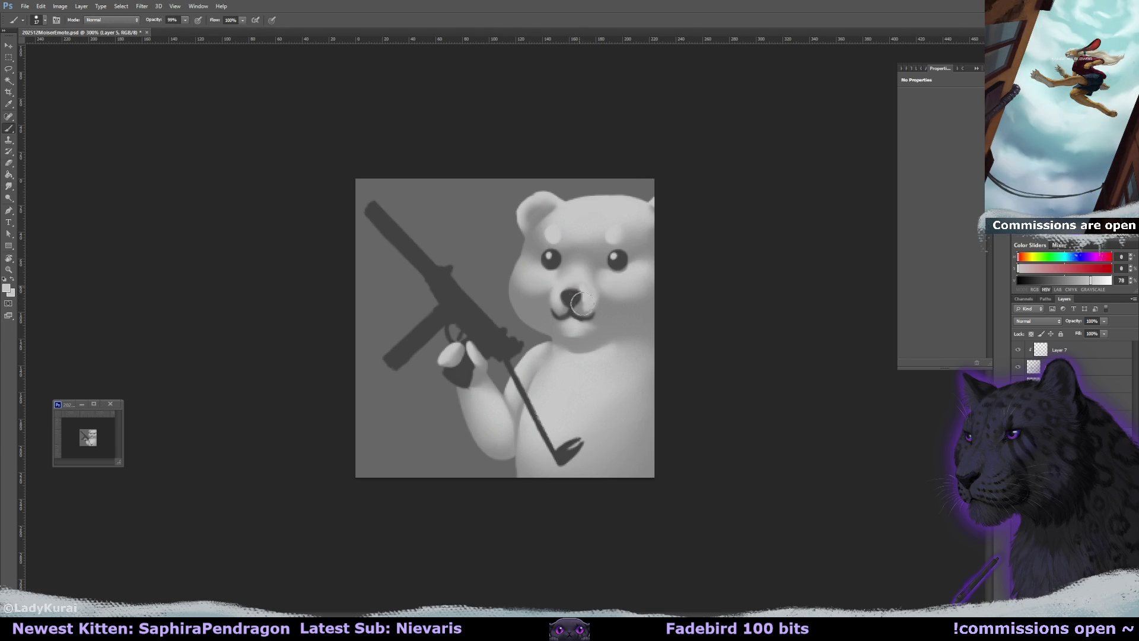
pyautogui.press('r')
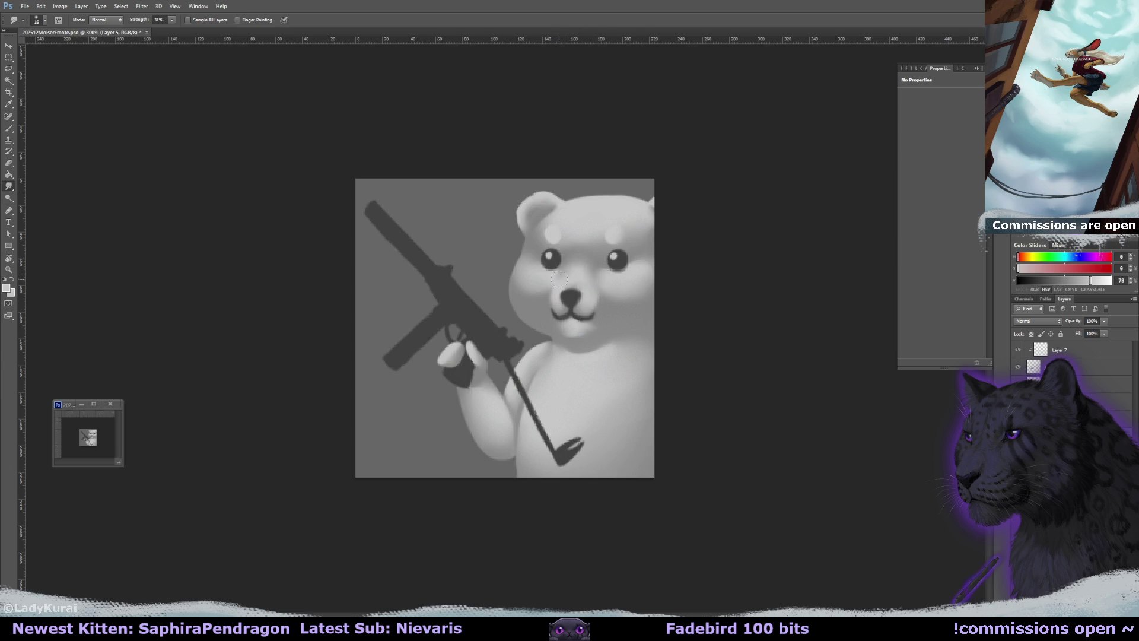
pyautogui.press('b')
pyautogui.moveTo(602, 266)
pyautogui.mouseDown()
pyautogui.moveTo(598, 254)
pyautogui.moveTo(589, 274)
pyautogui.mouseUp()
pyautogui.hotkey('ctrl', 'z')
pyautogui.press('e')
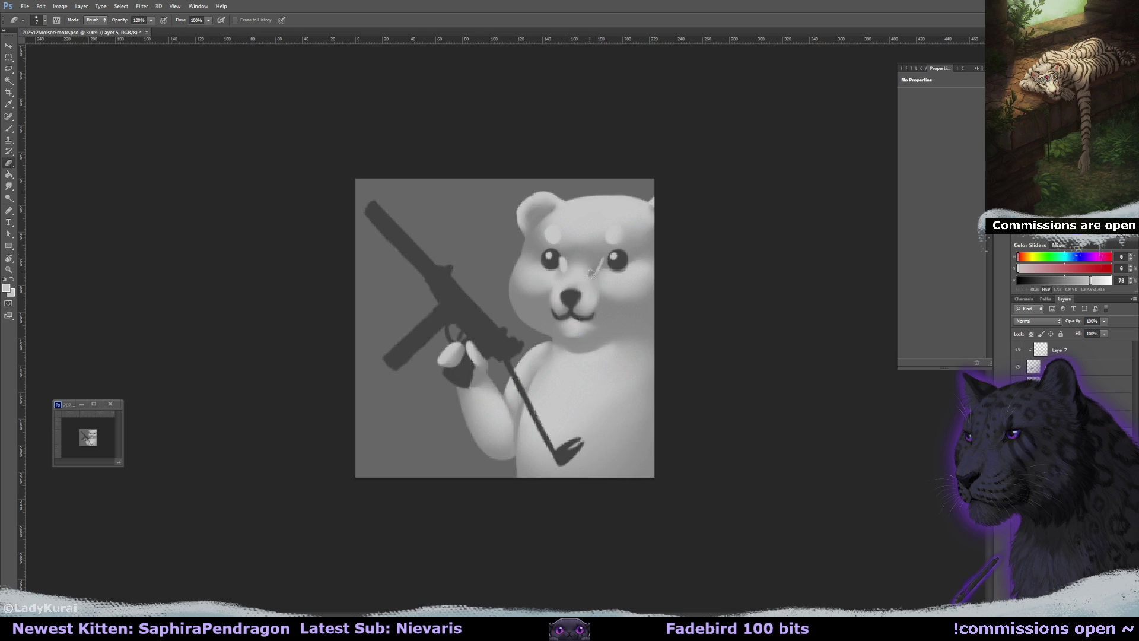
pyautogui.press('r')
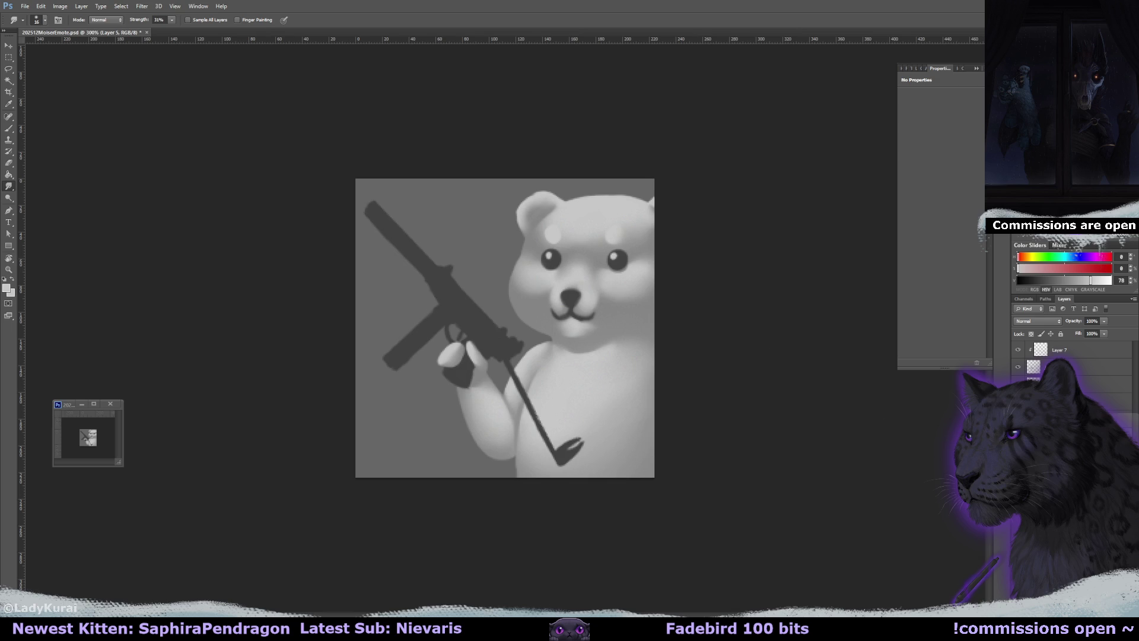
pyautogui.press('d')
pyautogui.press('F2')
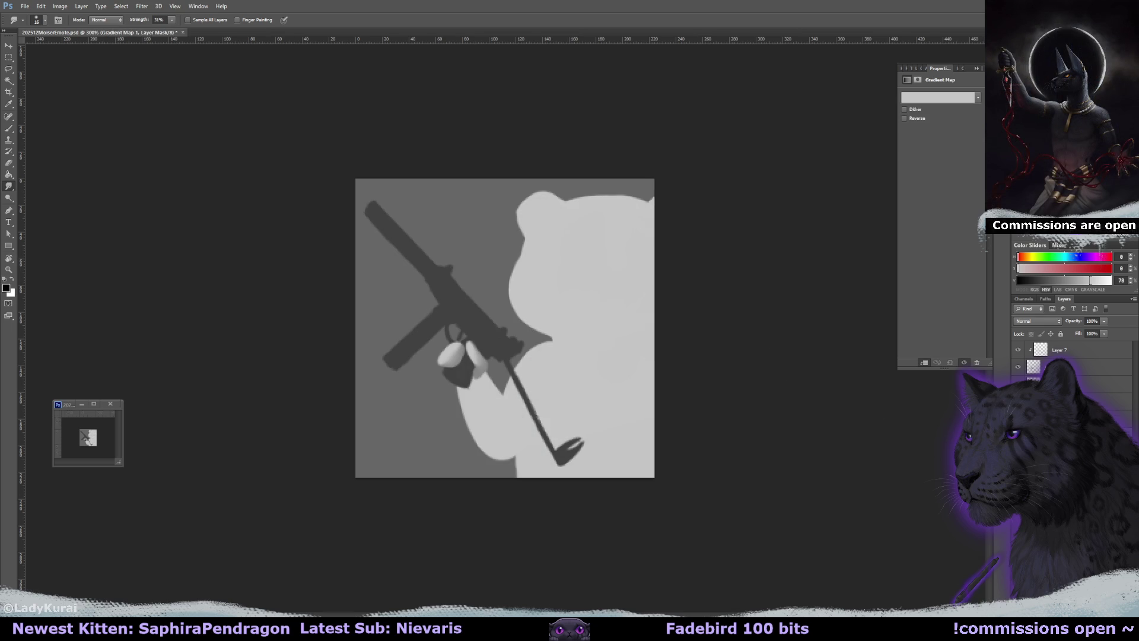
# Apply the Selenium 1 gradient preset and shift a middle stop's colour toward blue
pyautogui.click(938, 97)
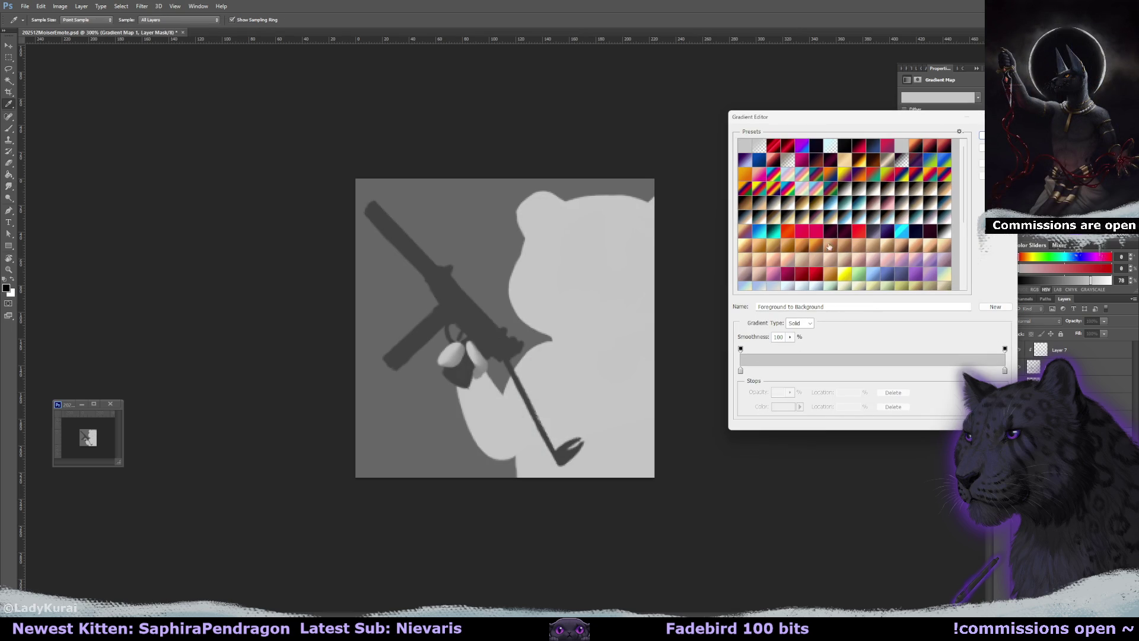
pyautogui.click(858, 193)
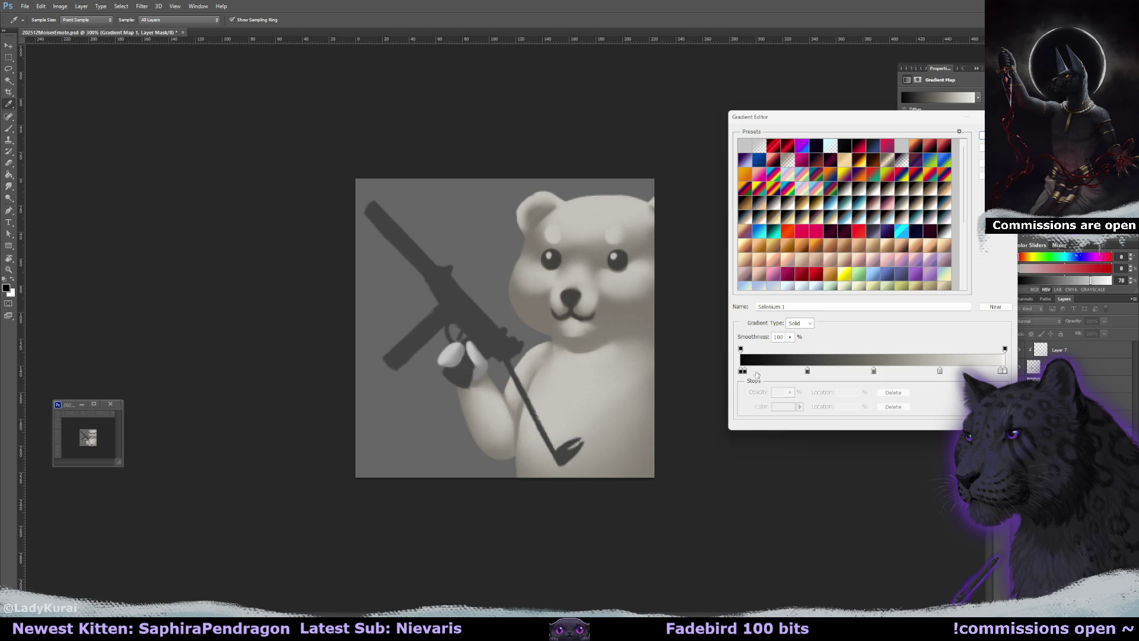
pyautogui.doubleClick(873, 371)
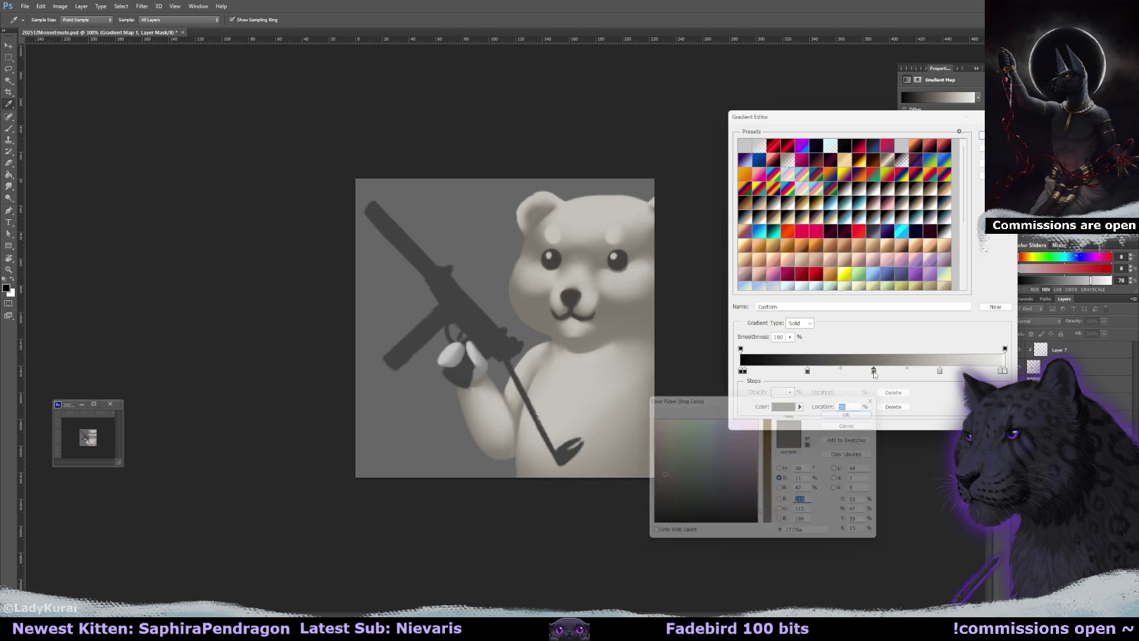
pyautogui.click(783, 469)
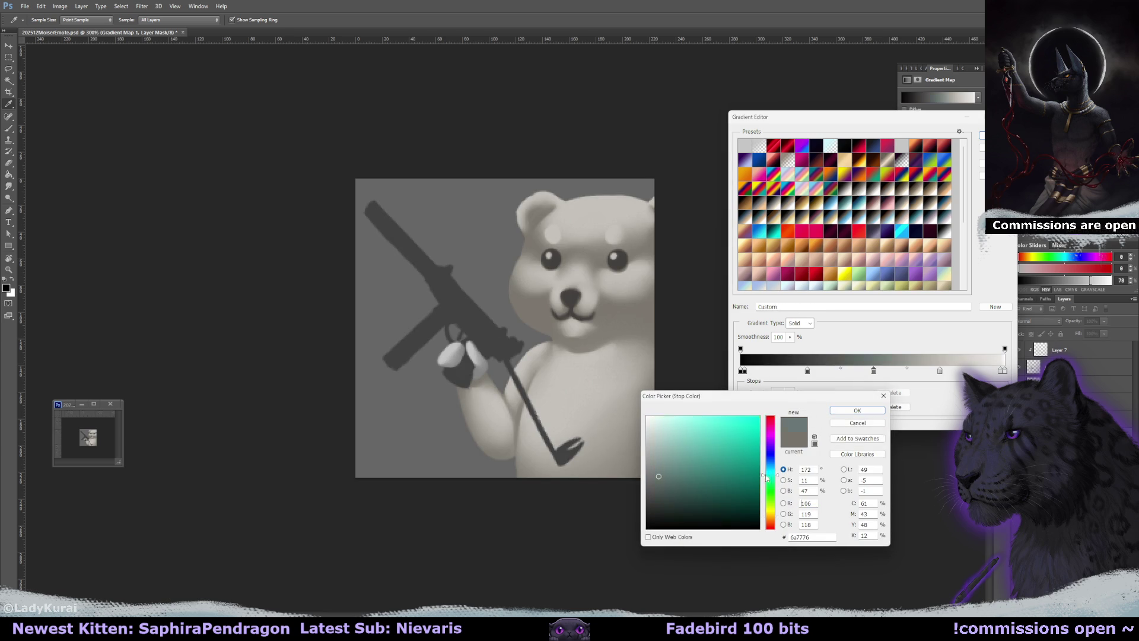
pyautogui.click(773, 462)
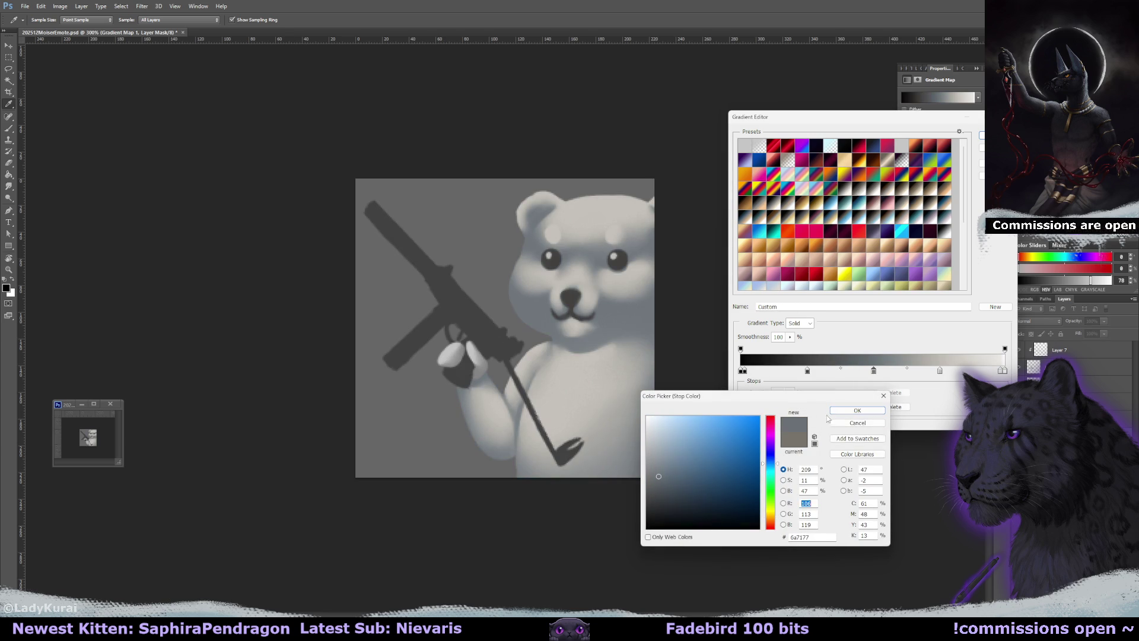
pyautogui.click(857, 410)
# Warm the light stop to beige, move the middle stop to 47%, and close the editor
pyautogui.click(939, 370)
pyautogui.click(783, 406)
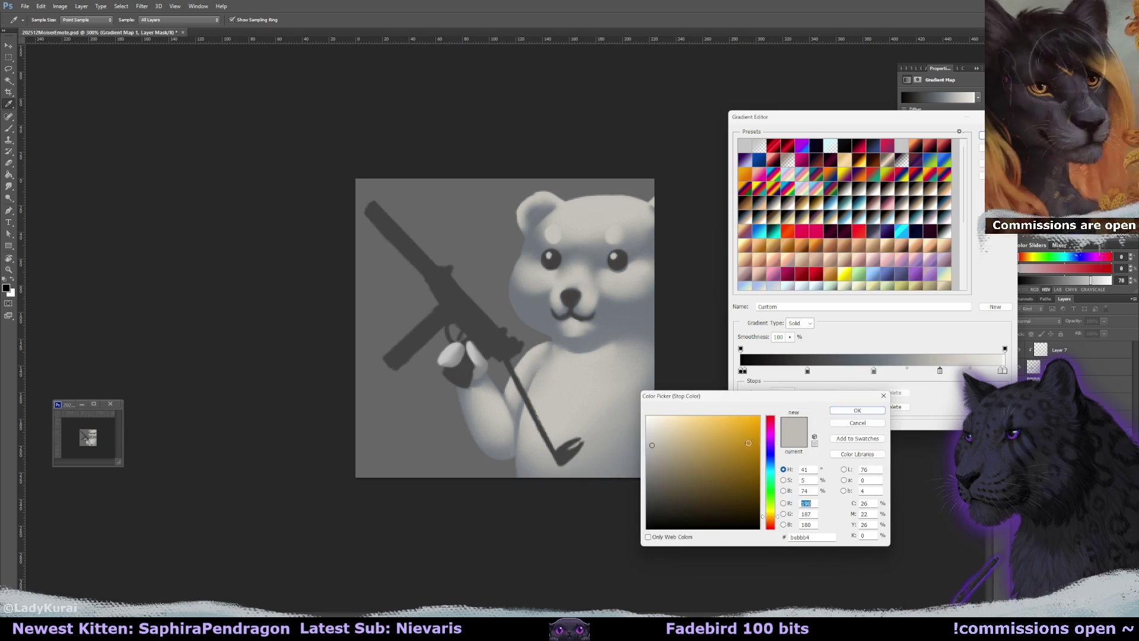
pyautogui.moveTo(689, 439); pyautogui.dragTo(664, 433)
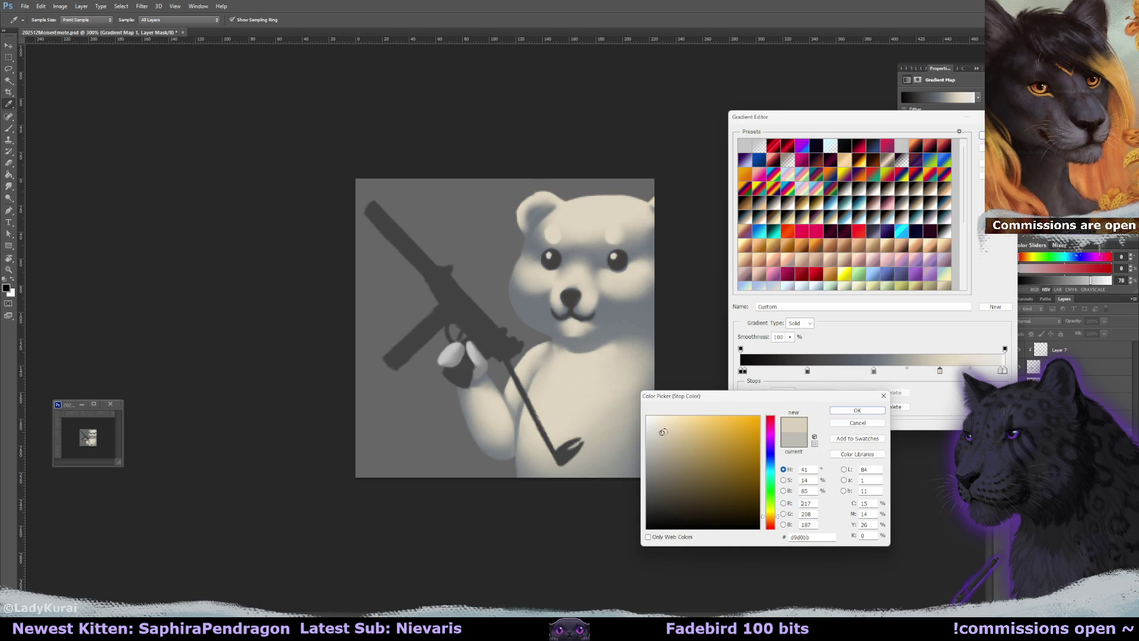
pyautogui.click(858, 410)
pyautogui.moveTo(873, 372); pyautogui.dragTo(859, 375)
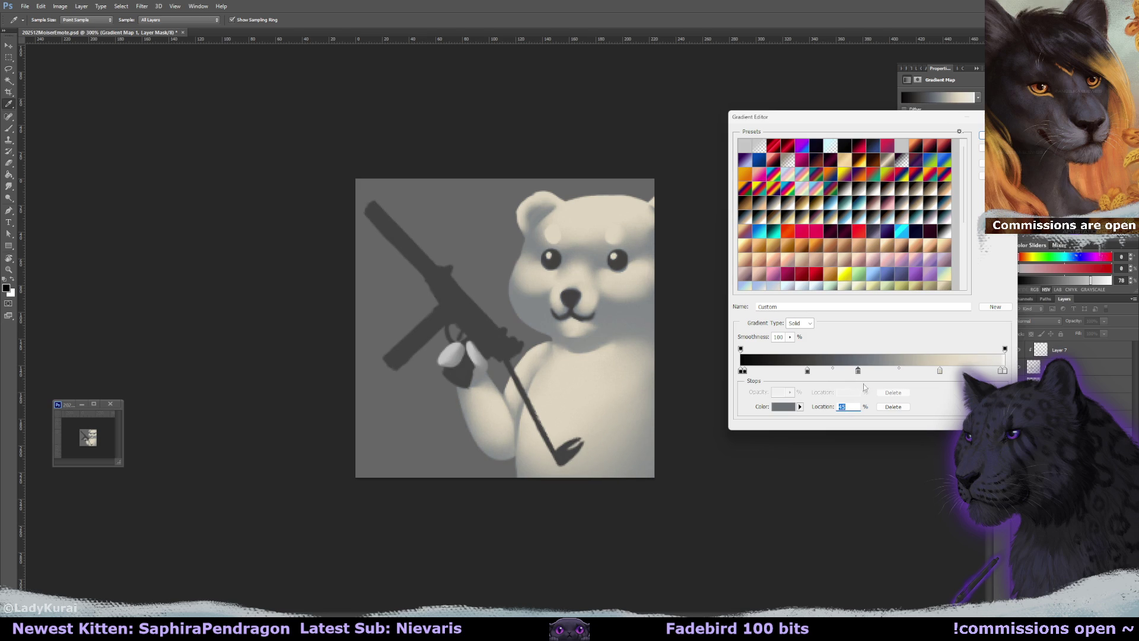
pyautogui.press('Return')
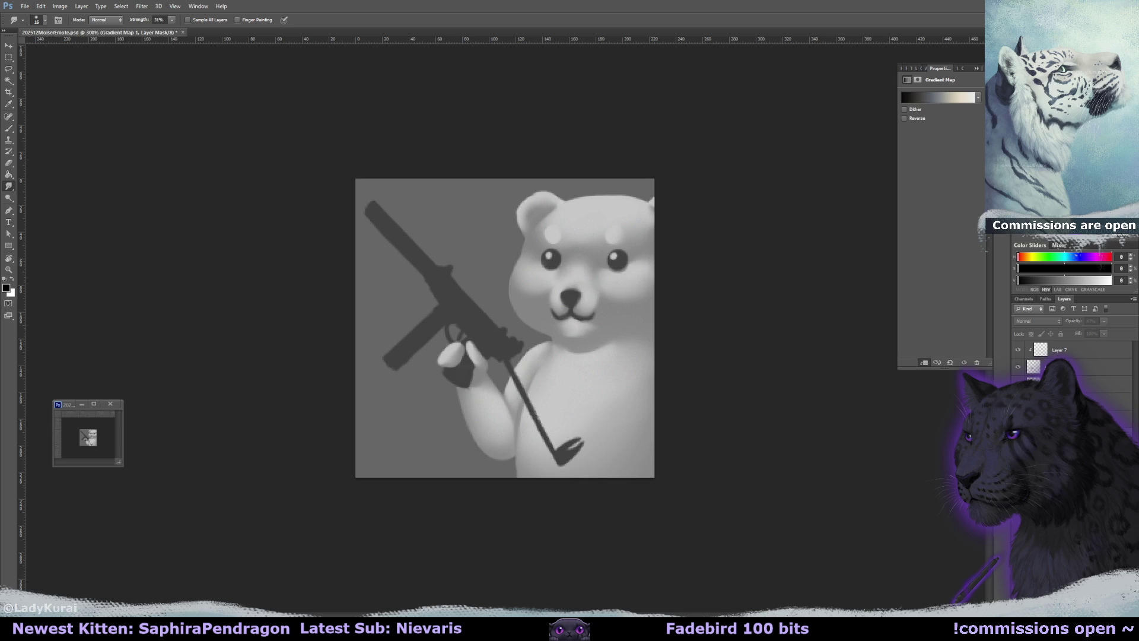
# Set Layer 5 to Color blend mode and choose a light beige brush colour
pyautogui.hotkey('alt', '[')
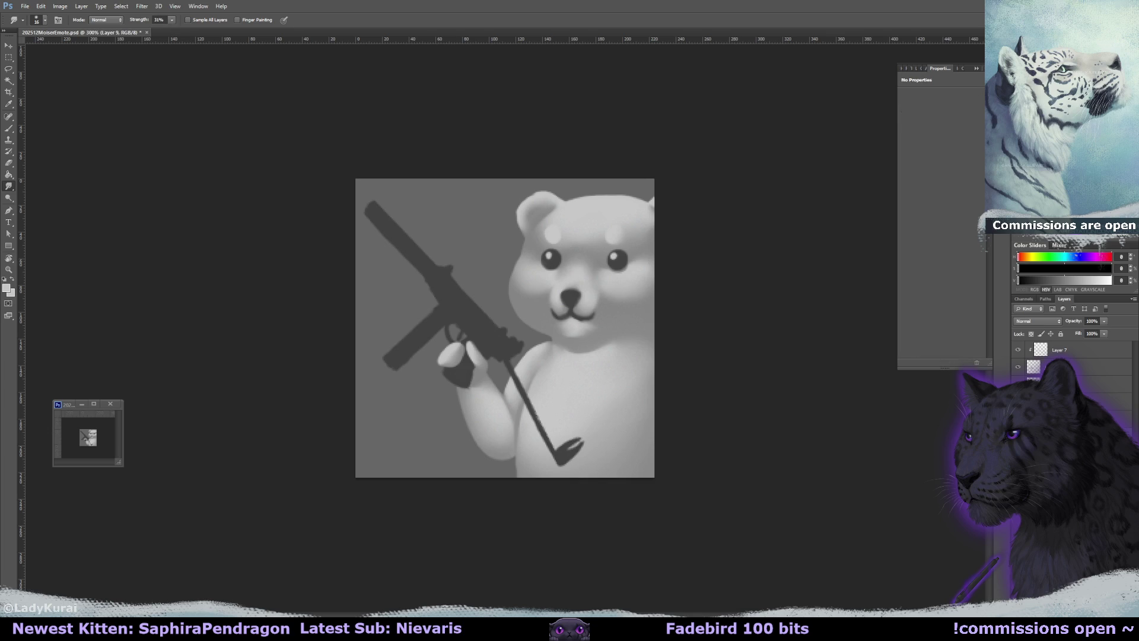
pyautogui.click(1039, 321)
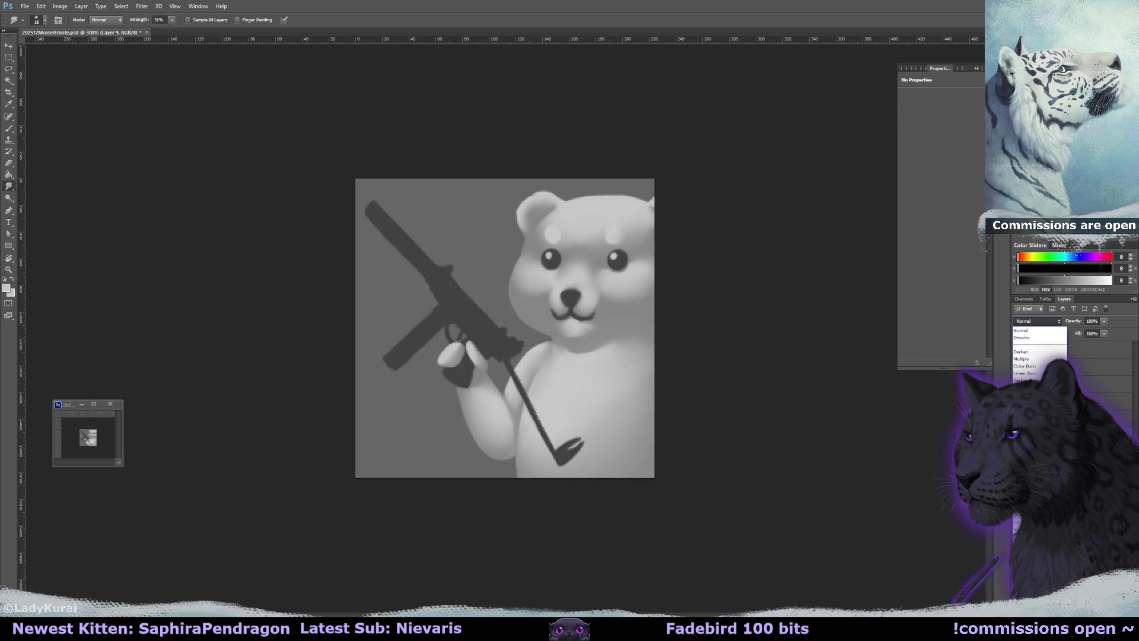
pyautogui.click(1023, 543)
pyautogui.press('x')
pyautogui.press('b')
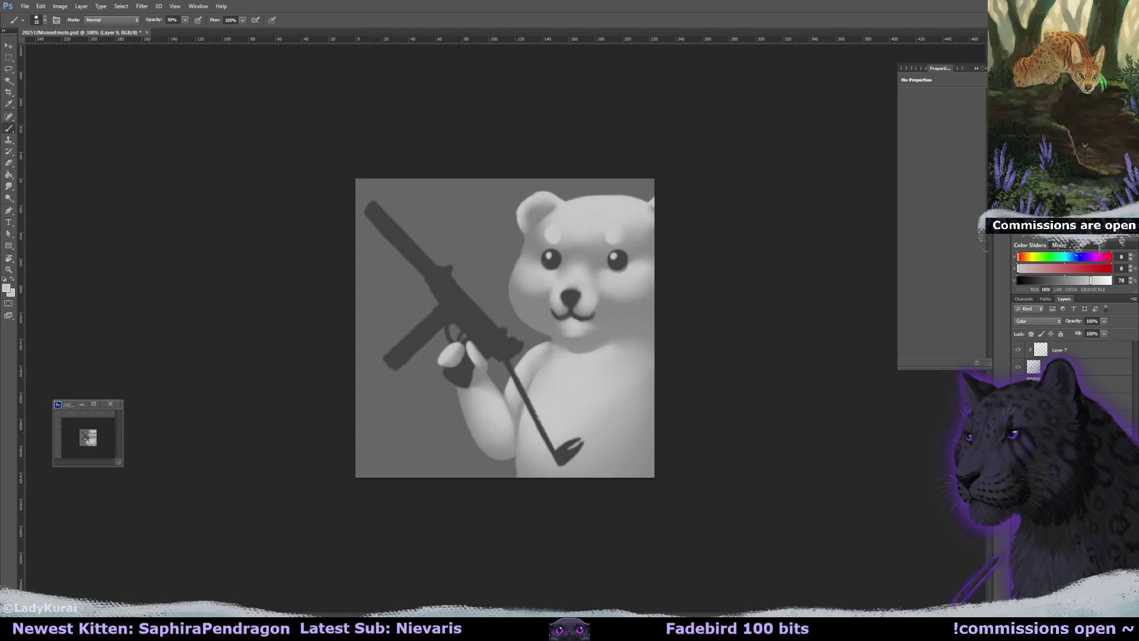
pyautogui.click(1028, 256)
pyautogui.click(1032, 268)
# Paint beige over the bear's body with a 50 px brush, undo a trial clear, and sample cheek cream
pyautogui.moveTo(560, 266)
pyautogui.mouseDown()
pyautogui.moveTo(598, 271)
pyautogui.moveTo(571, 193)
pyautogui.moveTo(530, 295)
pyautogui.moveTo(624, 300)
pyautogui.mouseUp()
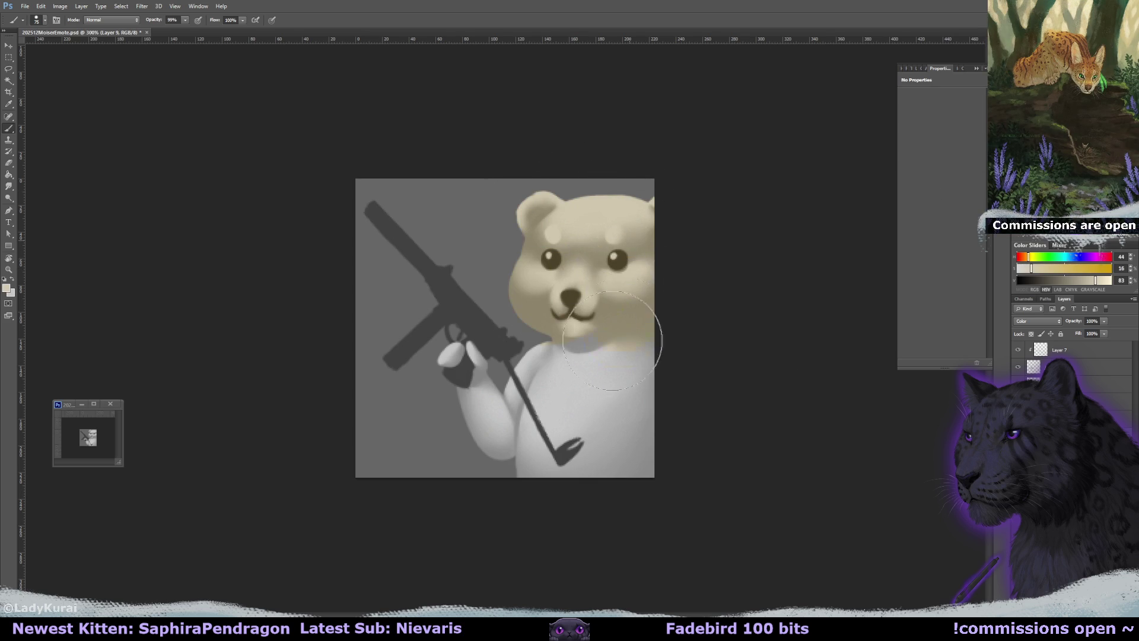
pyautogui.moveTo(462, 350); pyautogui.dragTo(648, 368)
pyautogui.keyDown('ctrl'); pyautogui.click(1033, 366); pyautogui.keyUp('ctrl')
pyautogui.hotkey('ctrl', 'shift', 'i')
pyautogui.press('Delete')
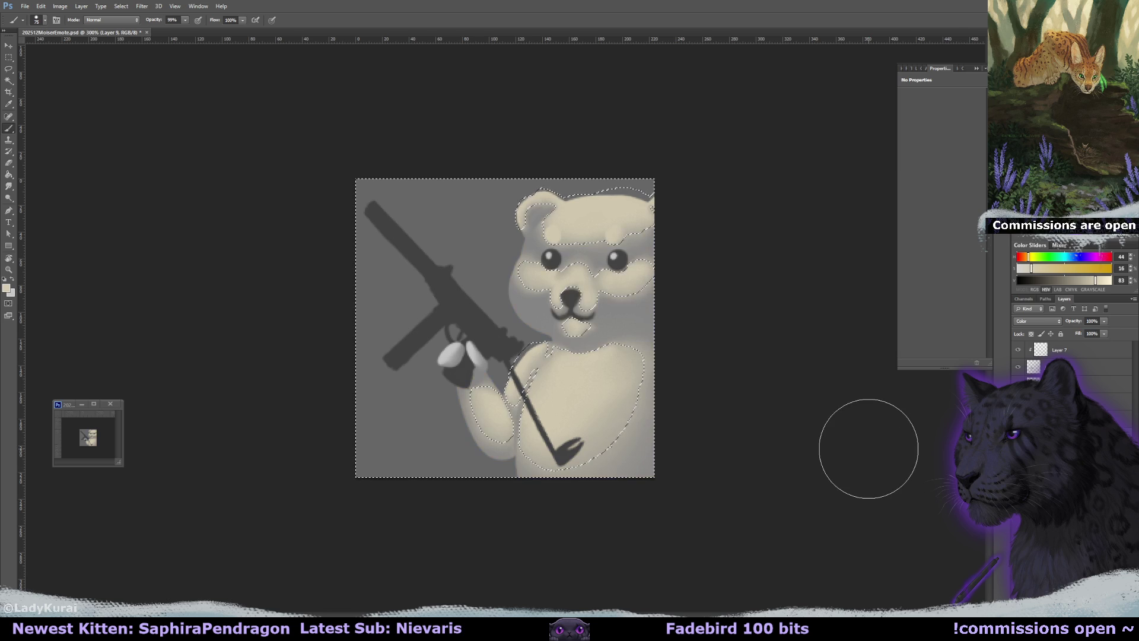
pyautogui.hotkey('ctrl', 'z')
pyautogui.hotkey('ctrl', 'd')
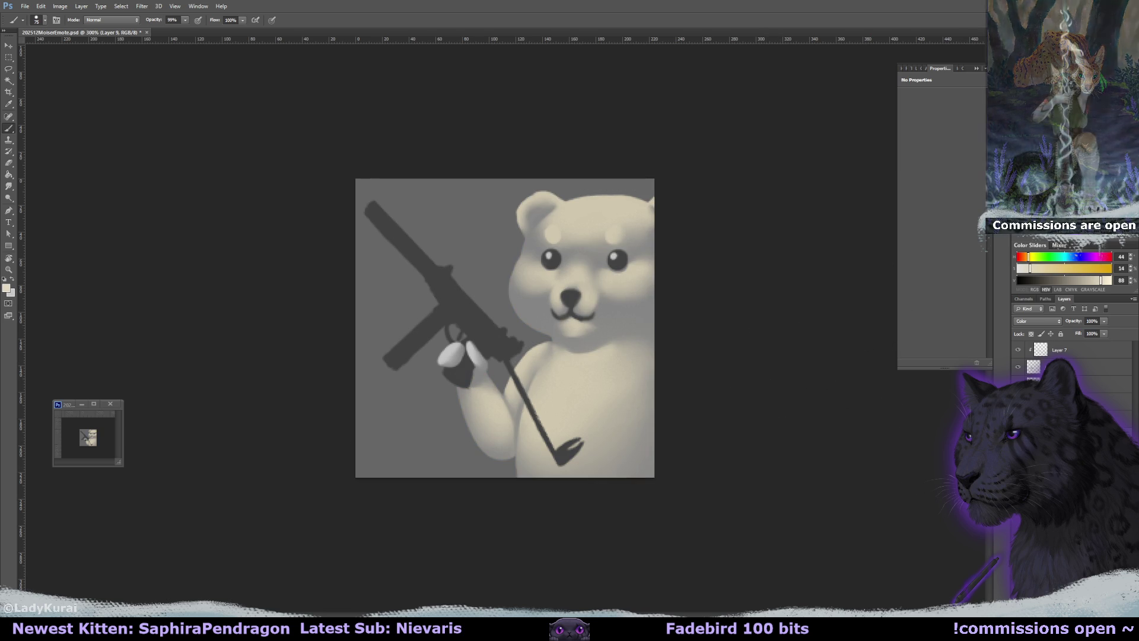
pyautogui.keyDown('alt'); pyautogui.click(627, 274); pyautogui.keyUp('alt')
pyautogui.moveTo(627, 274); pyautogui.dragTo(629, 385)
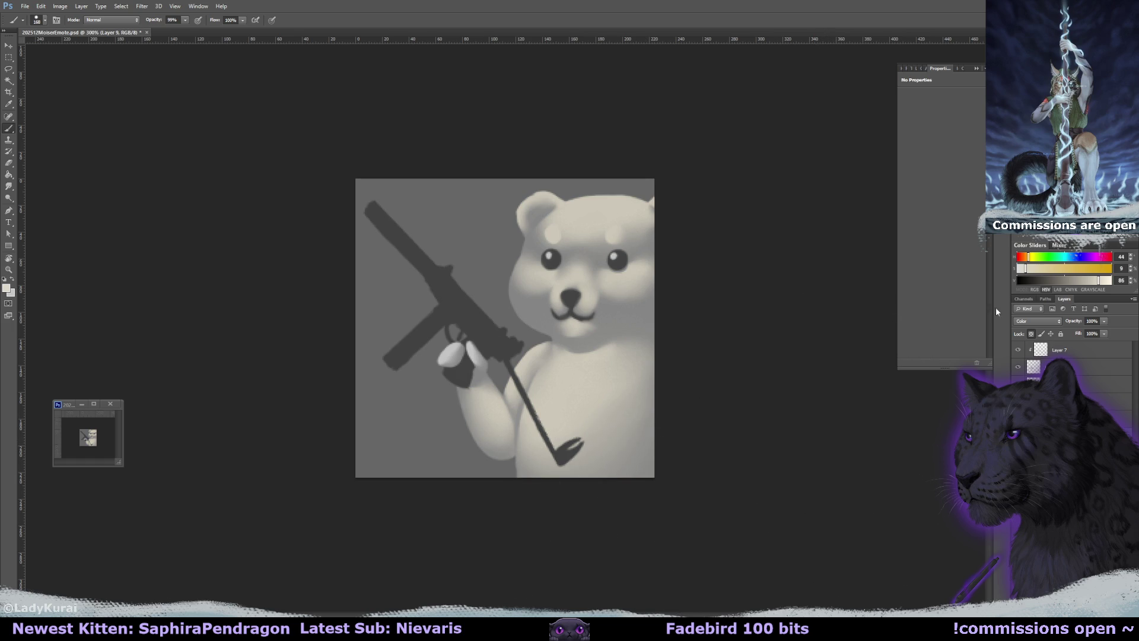
# Undo a trial erase on the head, then set a large soft eraser to about 31 px
pyautogui.press('e')
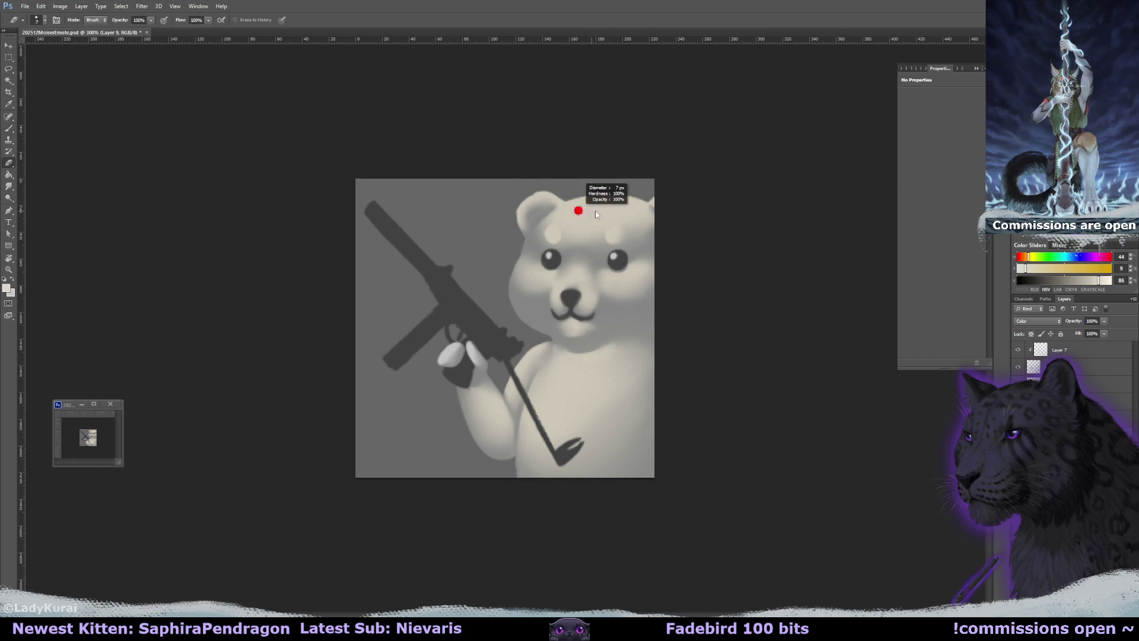
pyautogui.moveTo(571, 217); pyautogui.dragTo(597, 201)
pyautogui.hotkey('ctrl', 'z')
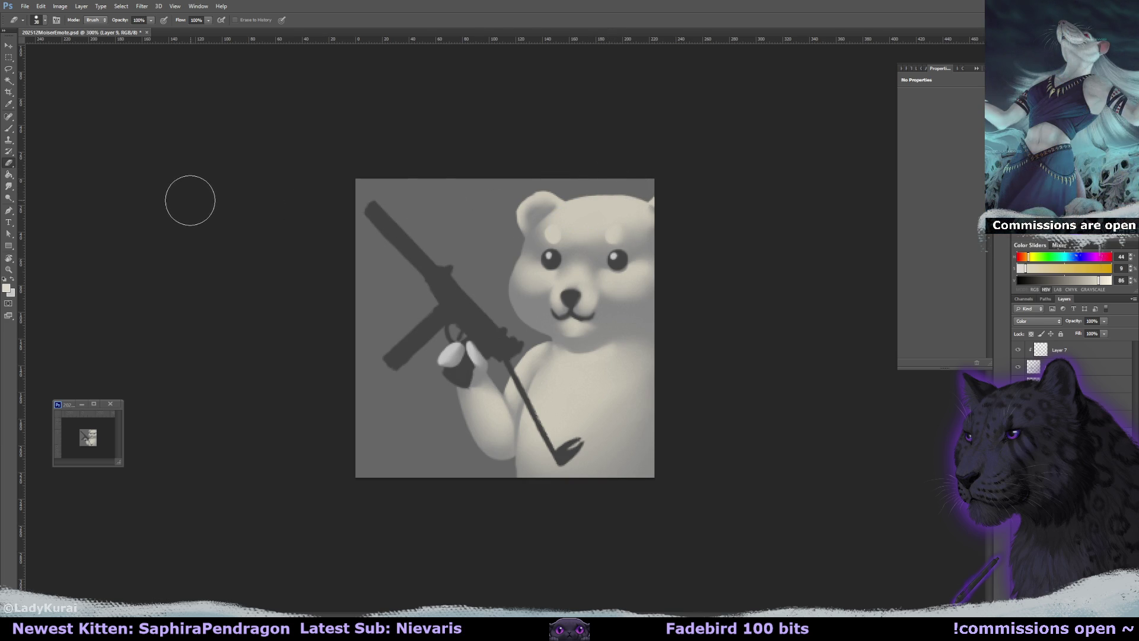
pyautogui.click(45, 20)
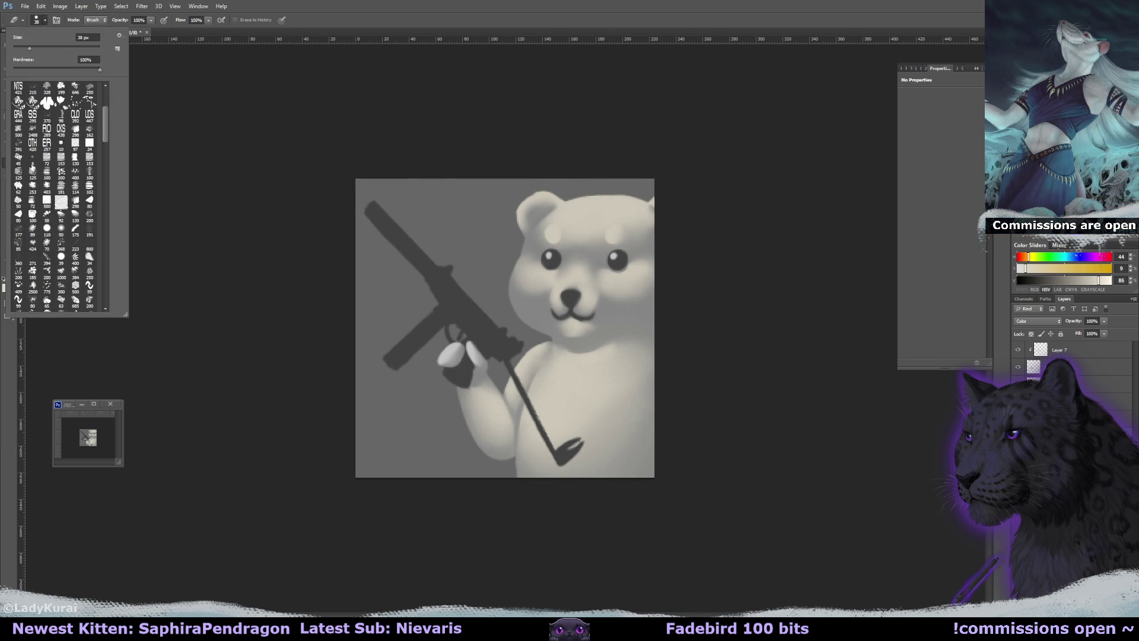
pyautogui.scroll(3, 100, 114)
pyautogui.click(16, 153)
pyautogui.keyDown('alt'); pyautogui.rightClick(572, 261); pyautogui.keyUp('alt')
pyautogui.moveTo(604, 236); pyautogui.dragTo(552, 235)
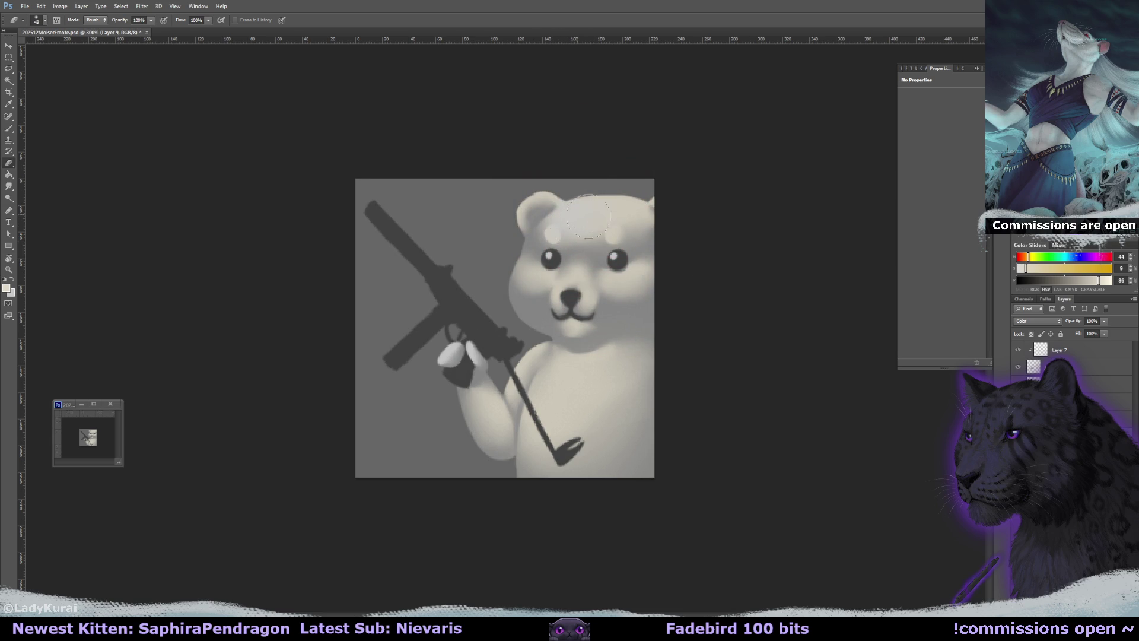
pyautogui.press(']')
pyautogui.press(']')
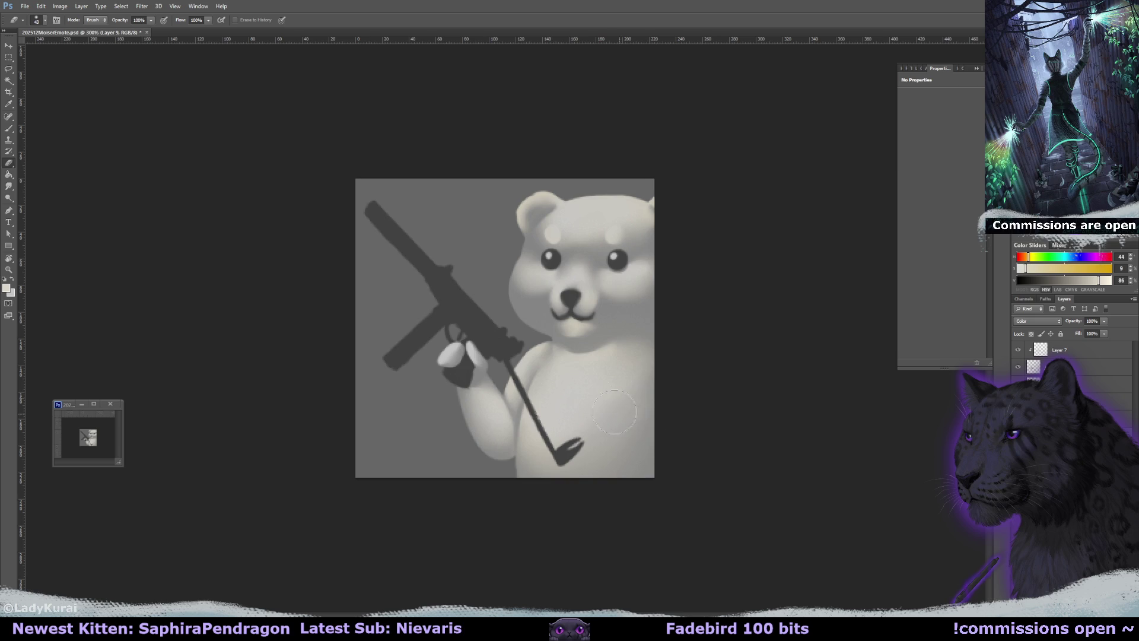
pyautogui.moveTo(584, 300); pyautogui.dragTo(579, 299)
# Add a new empty layer and pick the 39 px round brush with dark red paint
pyautogui.hotkey('ctrl', 'shift', 'alt', 'n')
pyautogui.click(9, 129)
pyautogui.click(46, 20)
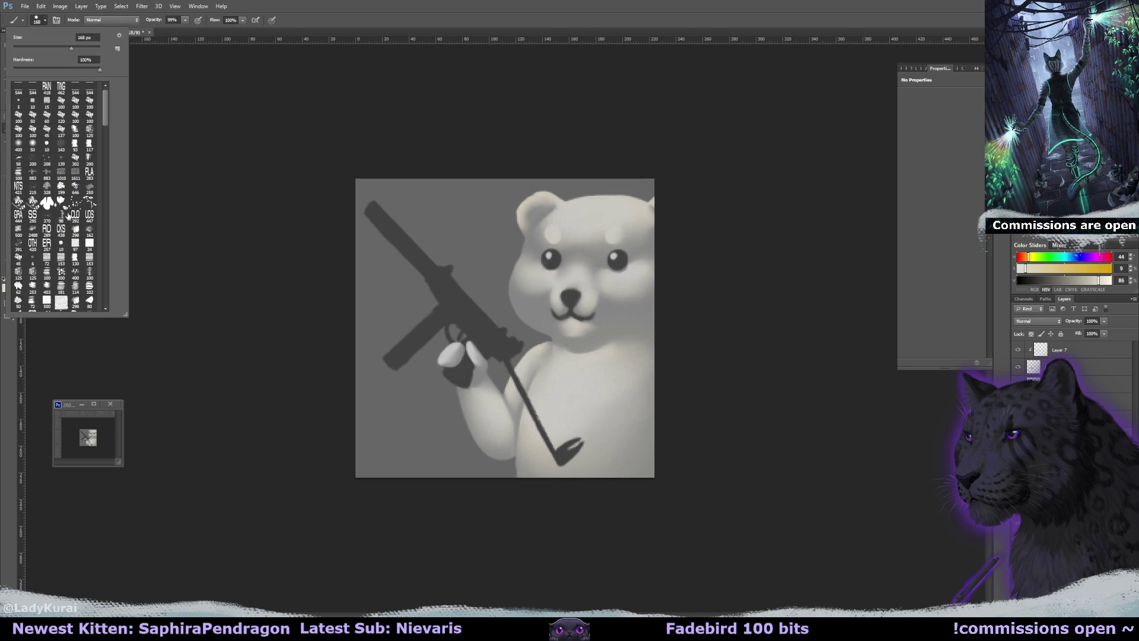
pyautogui.scroll(-3, 103, 123)
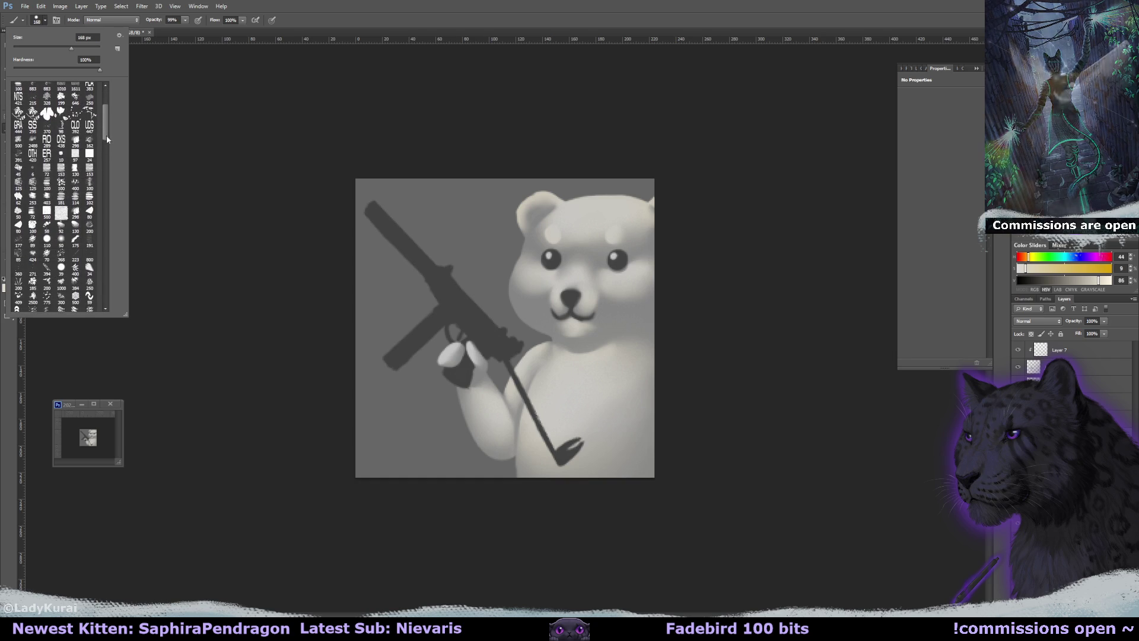
pyautogui.click(61, 267)
pyautogui.press('Return')
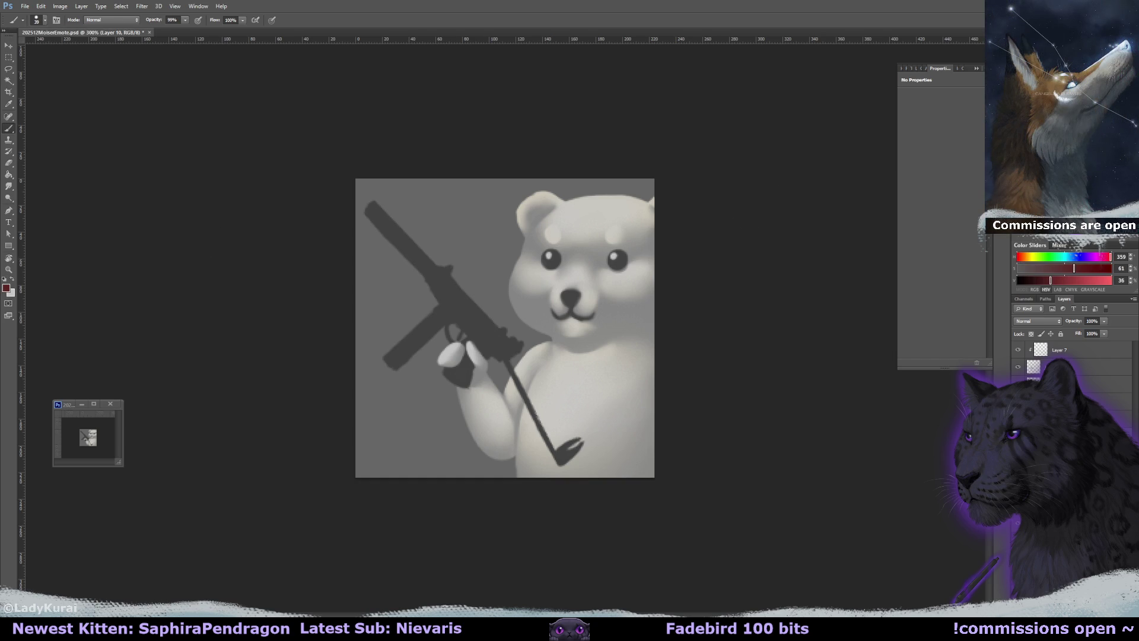
# Paint dark red into the bear's eyes with a 9 px brush, smudge it, and erase a left-eye highlight
pyautogui.keyDown('alt'); pyautogui.rightClick(617, 262); pyautogui.keyUp('alt')
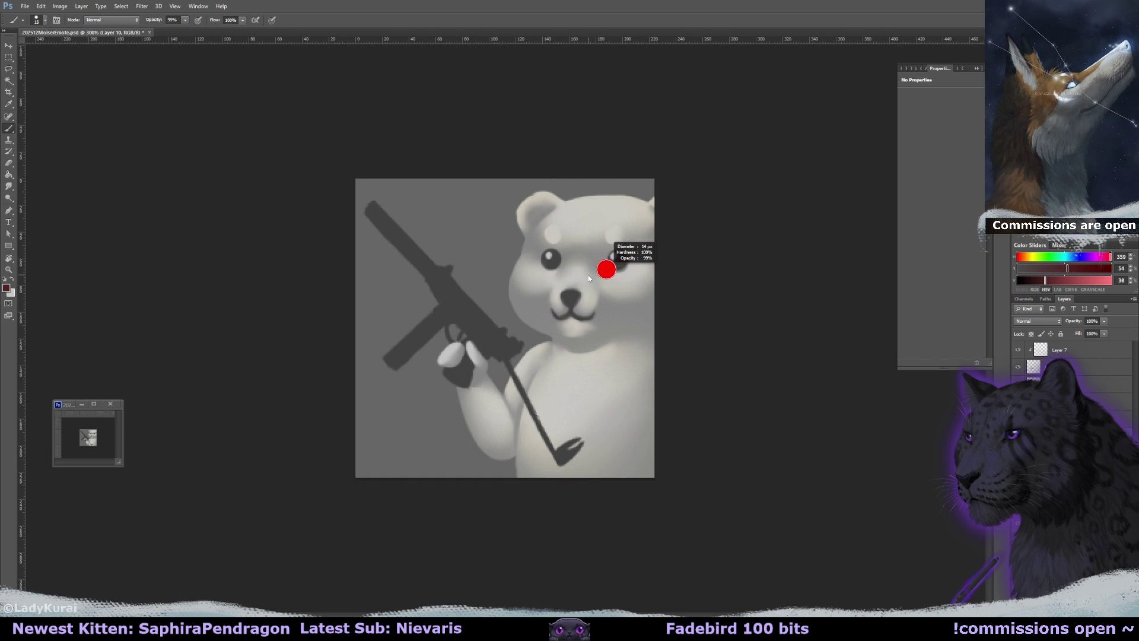
pyautogui.moveTo(618, 262); pyautogui.dragTo(549, 261)
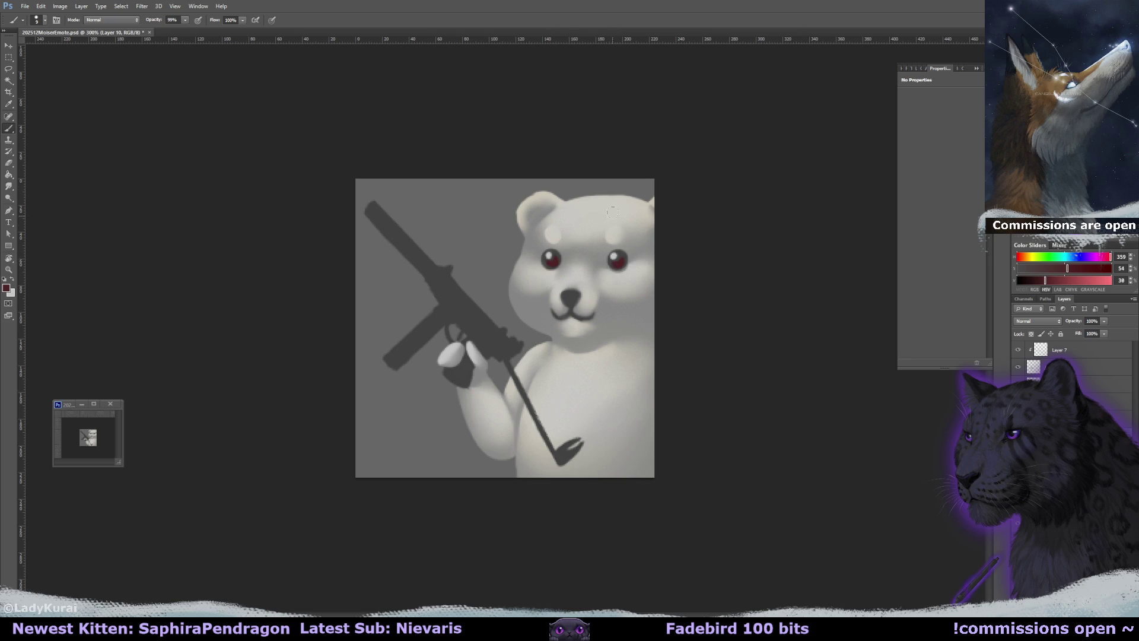
pyautogui.press('r')
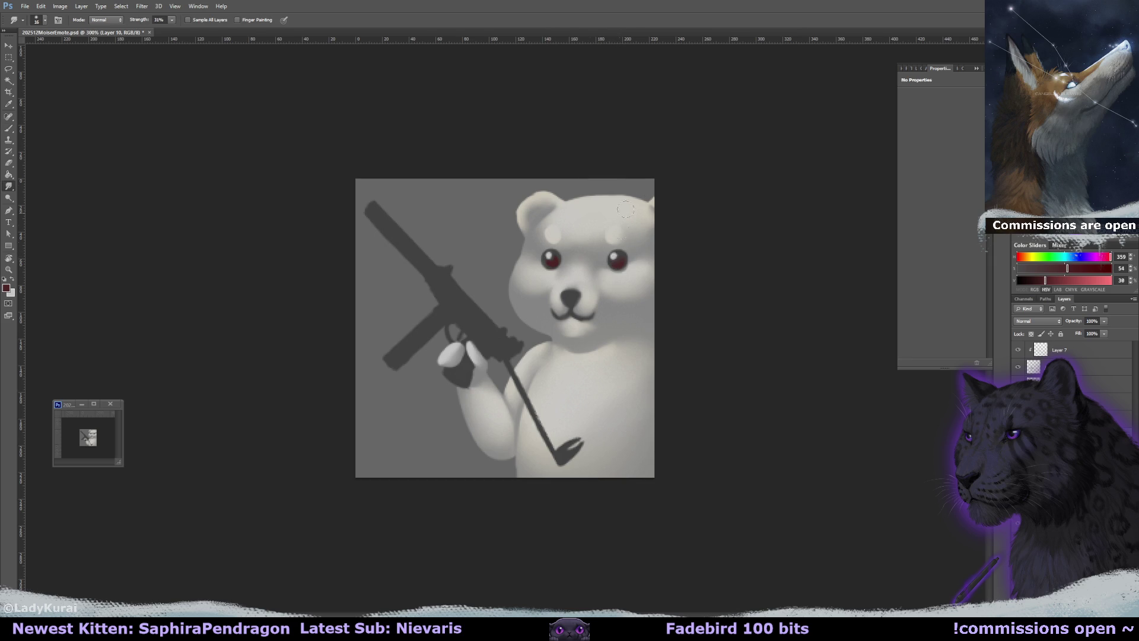
pyautogui.press('e')
pyautogui.click(549, 256)
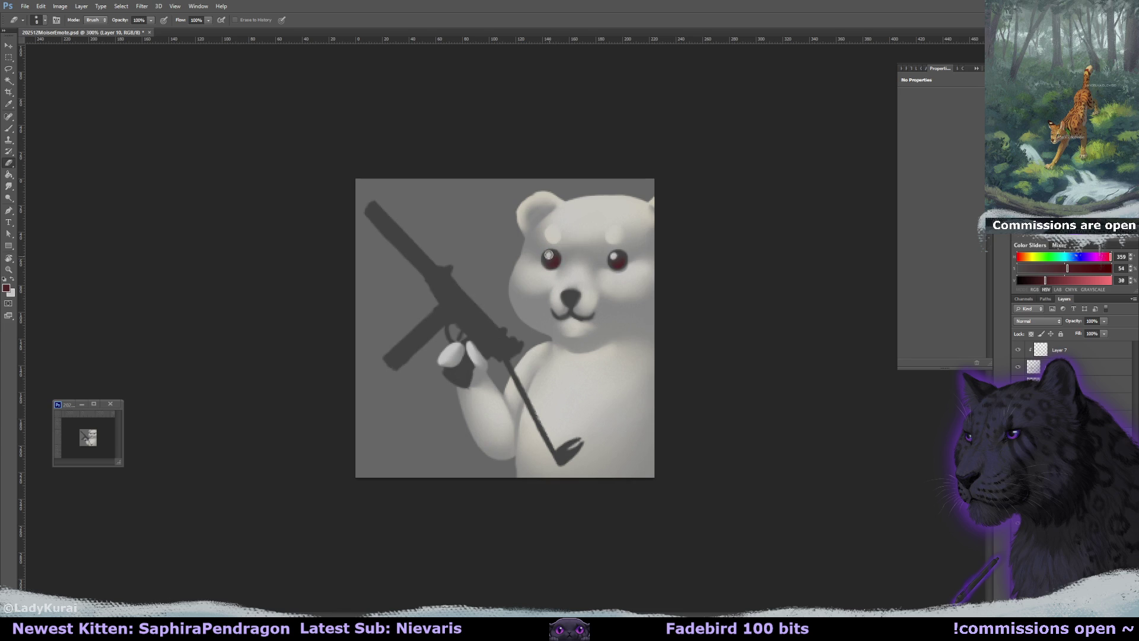
# On a new layer, sample the gun's dark grey, darken it, and paint over both eyes
pyautogui.hotkey('ctrl', 'shift', 'alt', 'n')
pyautogui.press('b')
pyautogui.keyDown('alt'); pyautogui.click(483, 329); pyautogui.keyUp('alt')
pyautogui.keyDown('alt'); pyautogui.click(705, 249); pyautogui.keyUp('alt')
pyautogui.moveTo(619, 254); pyautogui.dragTo(557, 265)
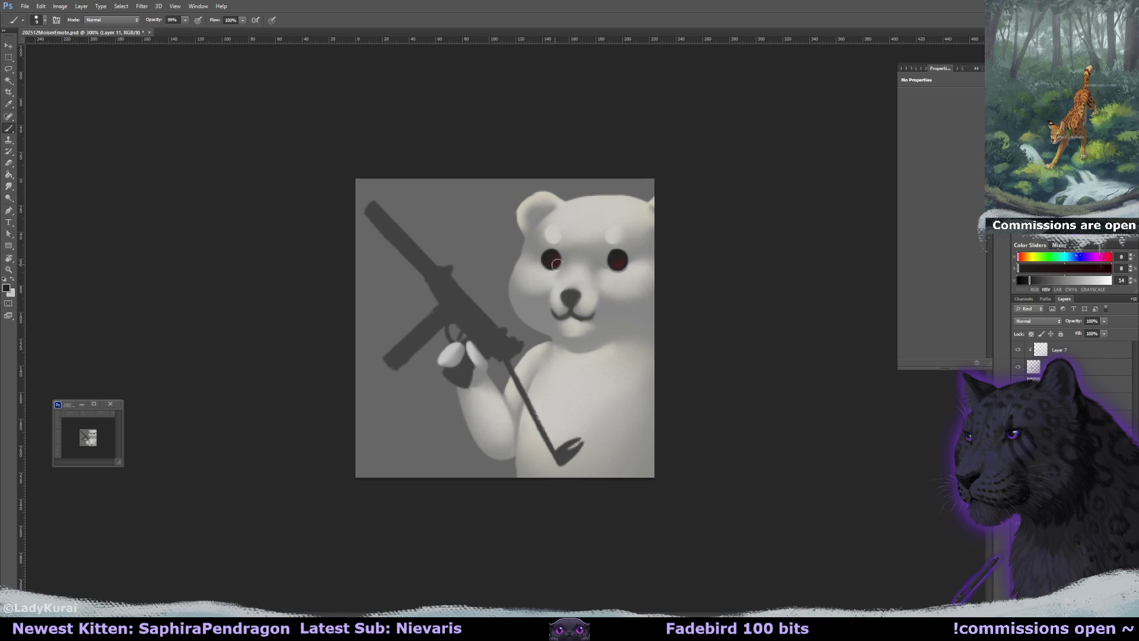
# Pick a near-white, lower the layer opacity to 65%, and dot catchlights into both eyes
pyautogui.keyDown('alt'); pyautogui.click(619, 232); pyautogui.keyUp('alt')
pyautogui.keyDown('alt'); pyautogui.click(628, 214); pyautogui.keyUp('alt')
pyautogui.moveTo(1104, 321); pyautogui.dragTo(1083, 331)
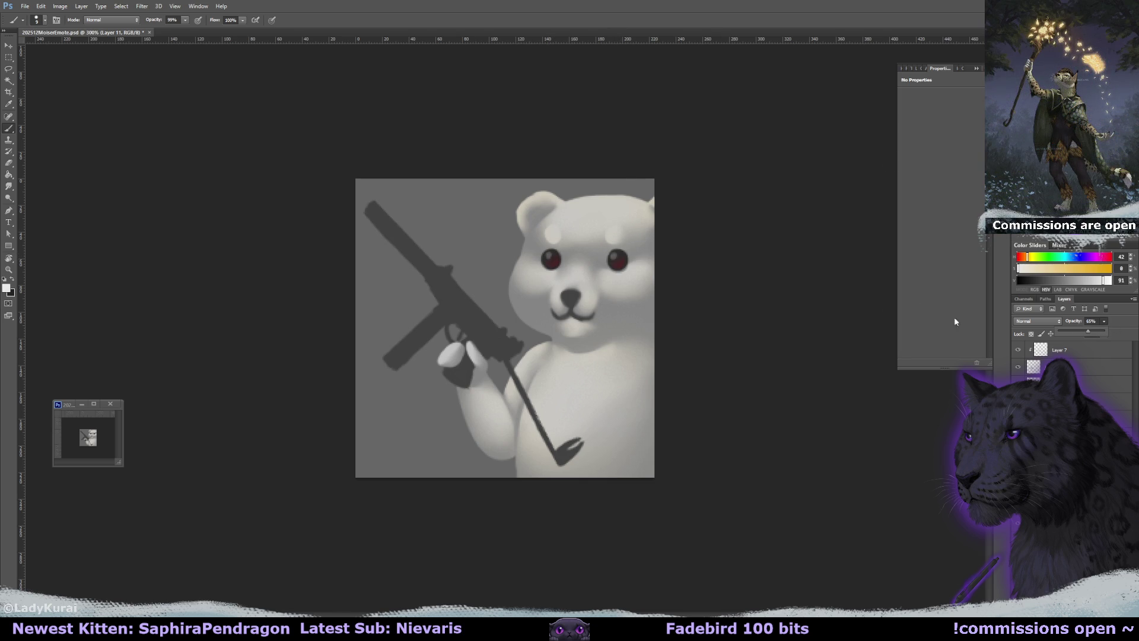
pyautogui.click(615, 256)
pyautogui.click(549, 254)
# Raise layer opacity to 100% and paint the bear's nose darker and larger in black
pyautogui.click(1104, 321)
pyautogui.moveTo(1107, 331); pyautogui.dragTo(1123, 331)
pyautogui.press('x')
pyautogui.moveTo(564, 293)
pyautogui.mouseDown()
pyautogui.moveTo(571, 315)
pyautogui.moveTo(599, 313)
pyautogui.moveTo(555, 316)
pyautogui.moveTo(575, 316)
pyautogui.mouseUp()
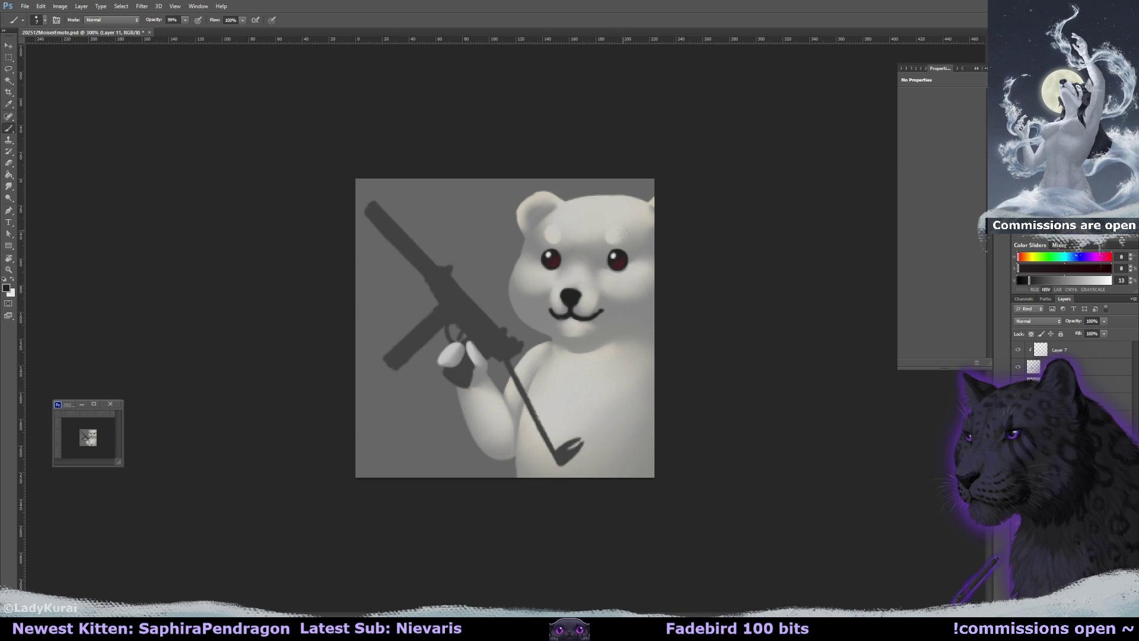
# Brush white eye highlights, add a 2 px reflection, then undo the extra highlight strokes
pyautogui.press('x')
pyautogui.moveTo(615, 254); pyautogui.dragTo(548, 256)
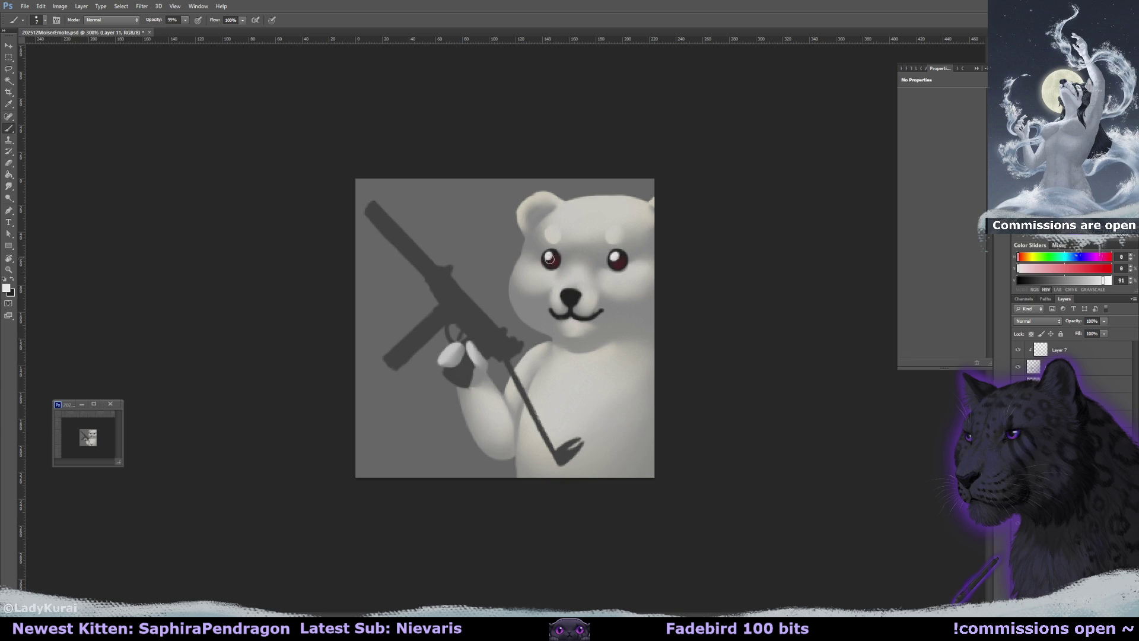
pyautogui.press('[')
pyautogui.press('[')
pyautogui.press('[')
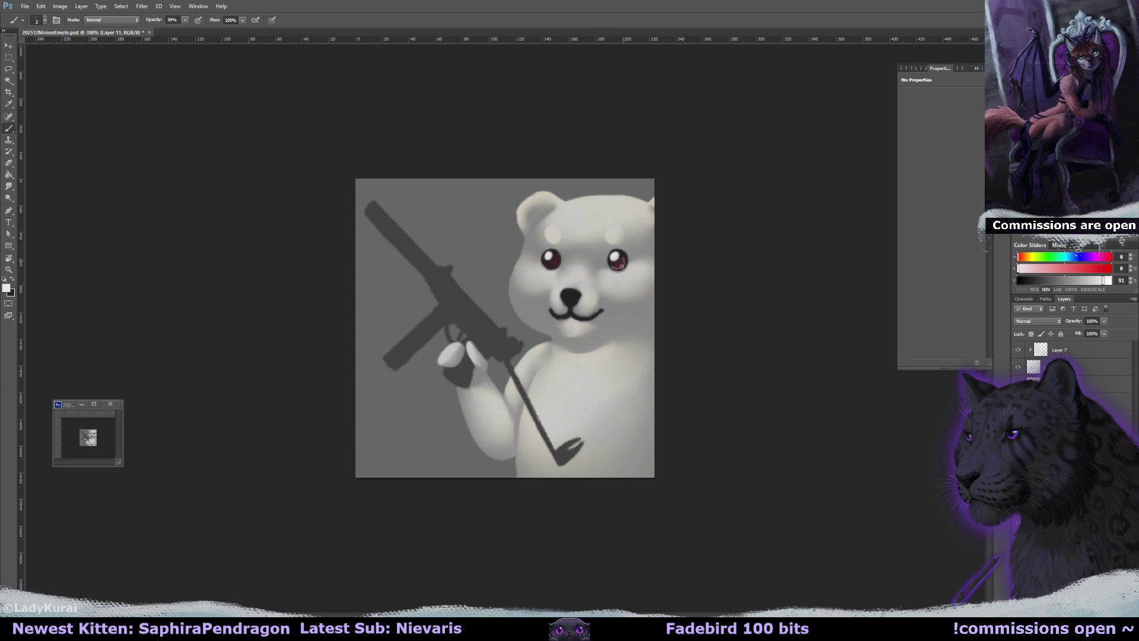
pyautogui.moveTo(613, 266); pyautogui.dragTo(613, 266)
pyautogui.hotkey('ctrl', 'alt', 'z')
pyautogui.hotkey('ctrl', 'alt', 'z')
pyautogui.hotkey('ctrl', 'alt', 'z')
# Nudge the preview window, switch to the dark colour, and hide the mouth shading layer to compare
pyautogui.moveTo(73, 405); pyautogui.dragTo(68, 407)
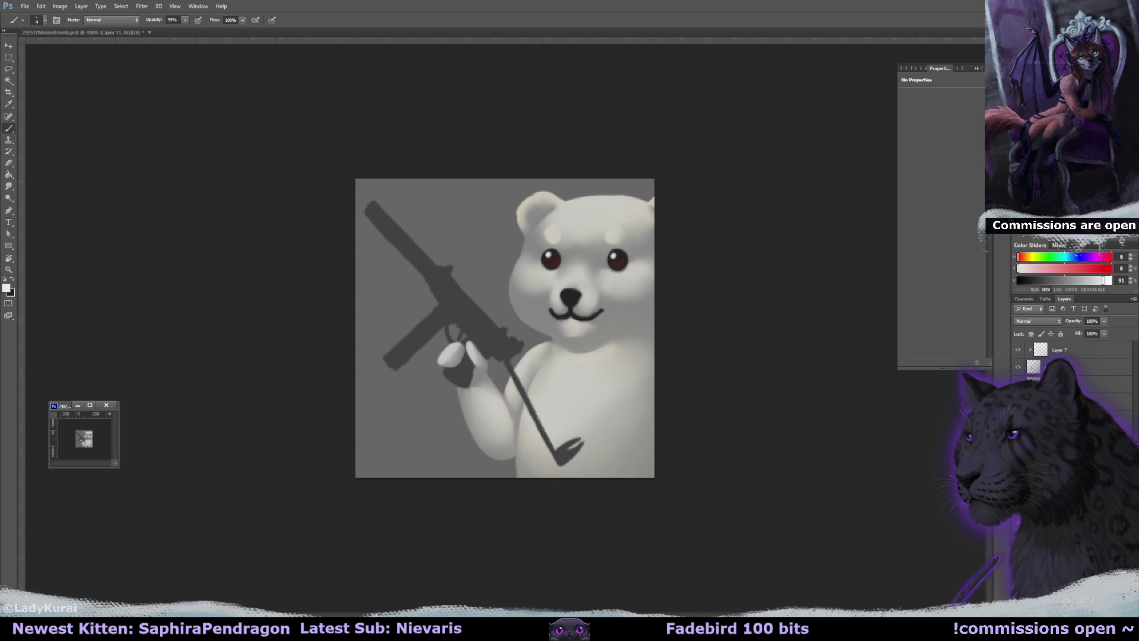
pyautogui.click(582, 252)
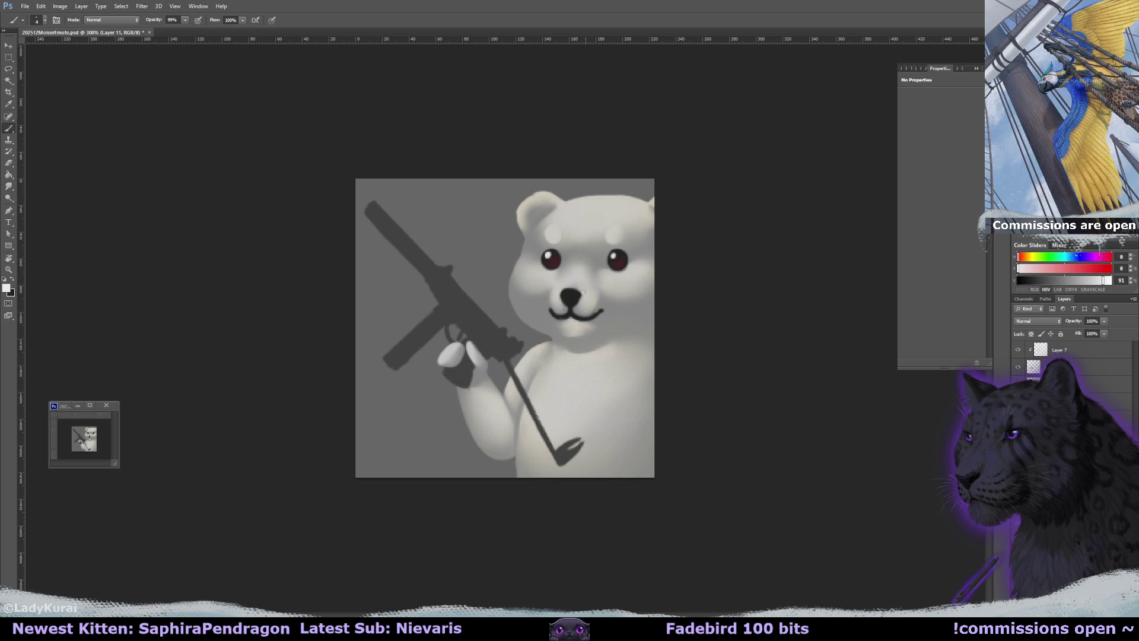
pyautogui.press('x')
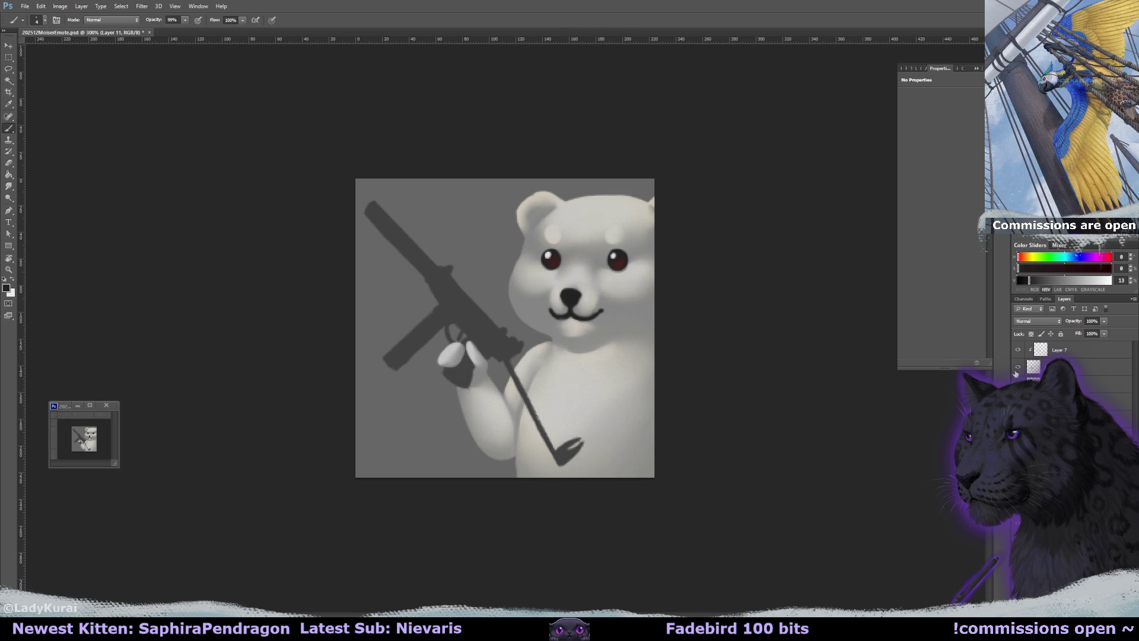
pyautogui.click(1018, 383)
pyautogui.keyDown('alt'); pyautogui.click(573, 290); pyautogui.keyUp('alt')
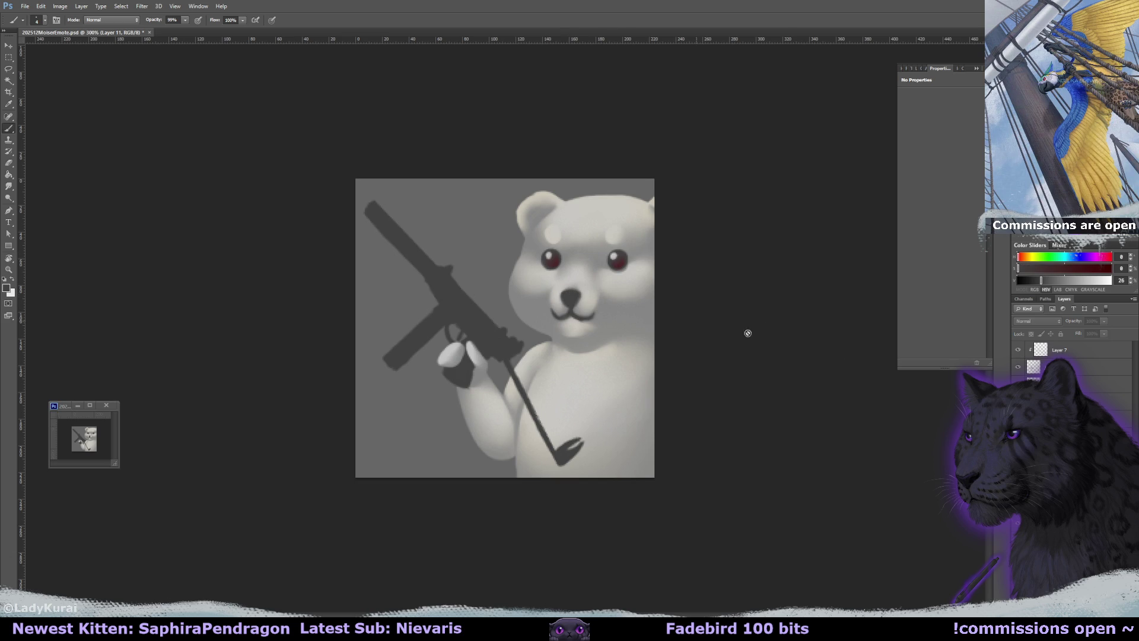
pyautogui.click(1018, 383)
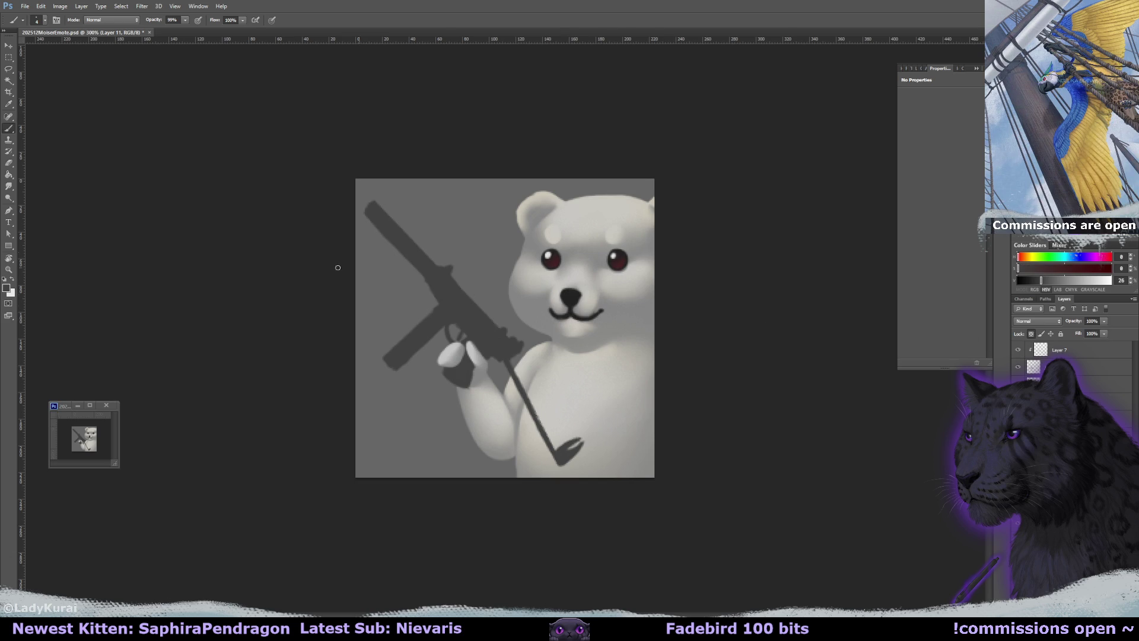
pyautogui.click(111, 19)
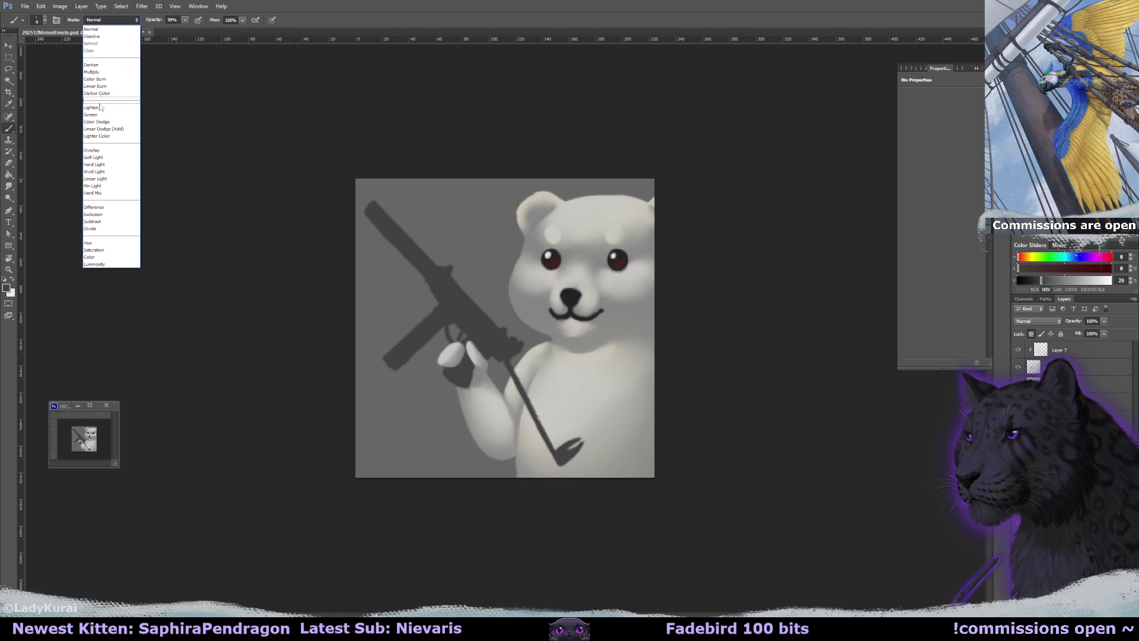
pyautogui.click(109, 107)
pyautogui.click(45, 19)
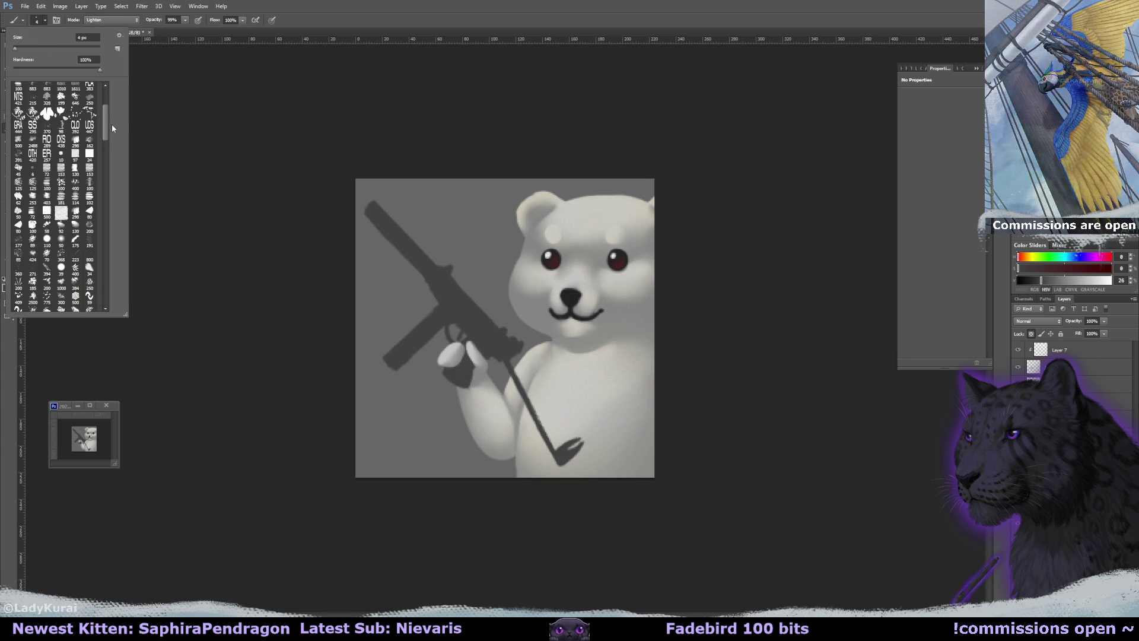
pyautogui.click(18, 143)
pyautogui.press('Return')
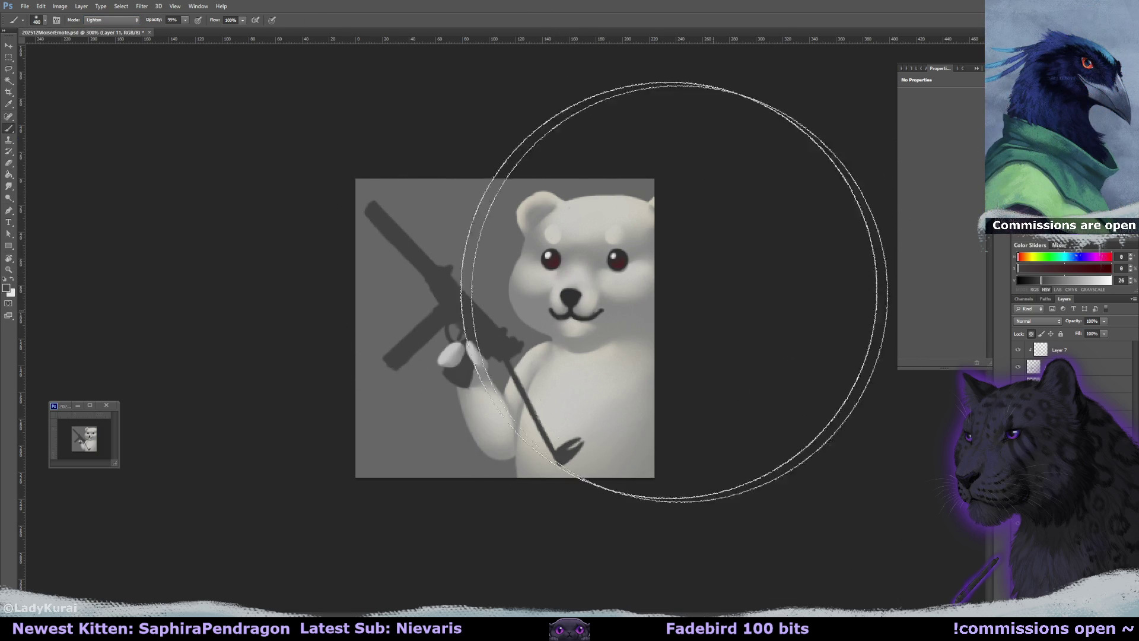
pyautogui.click(114, 22)
pyautogui.click(98, 30)
pyautogui.click(44, 19)
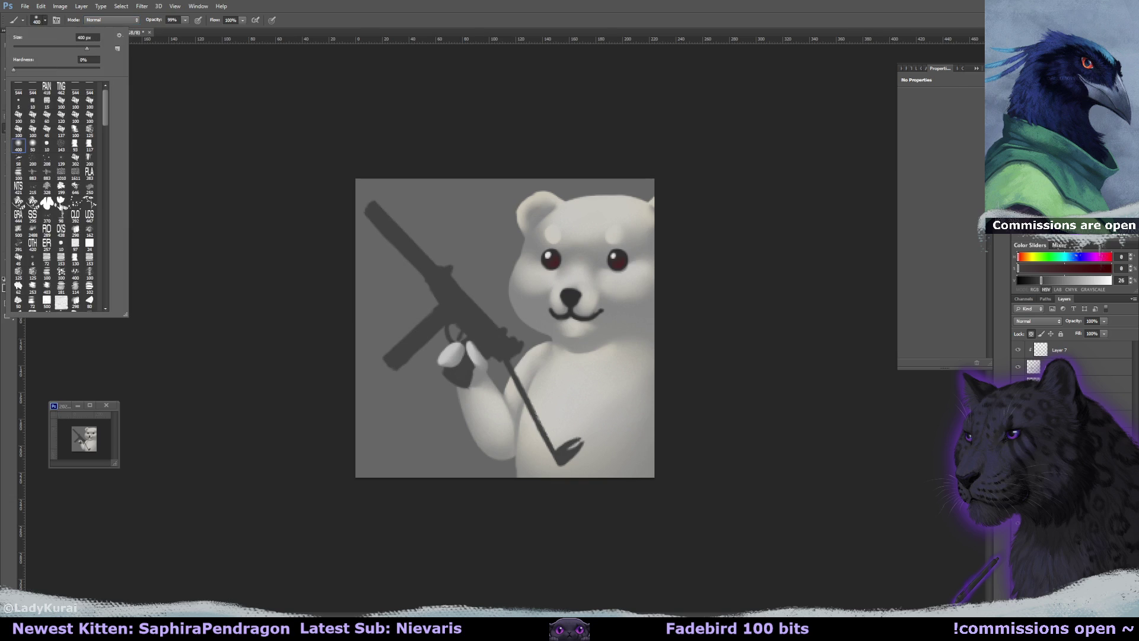
pyautogui.scroll(-5, 60, 196)
pyautogui.click(62, 238)
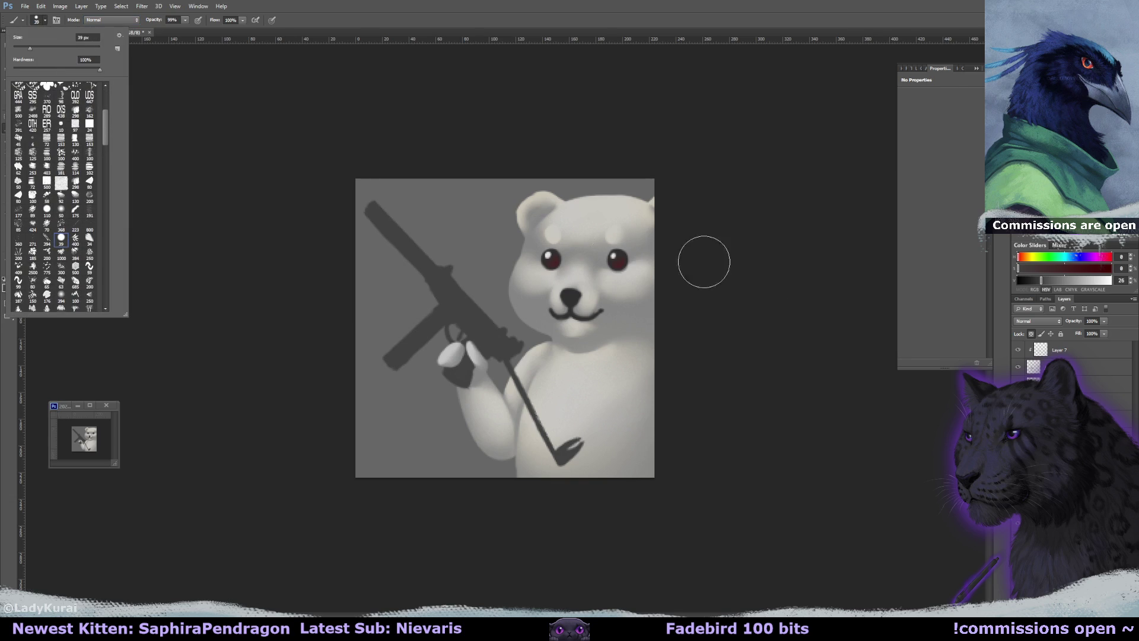
pyautogui.click(1026, 336)
pyautogui.press('e')
pyautogui.press('b')
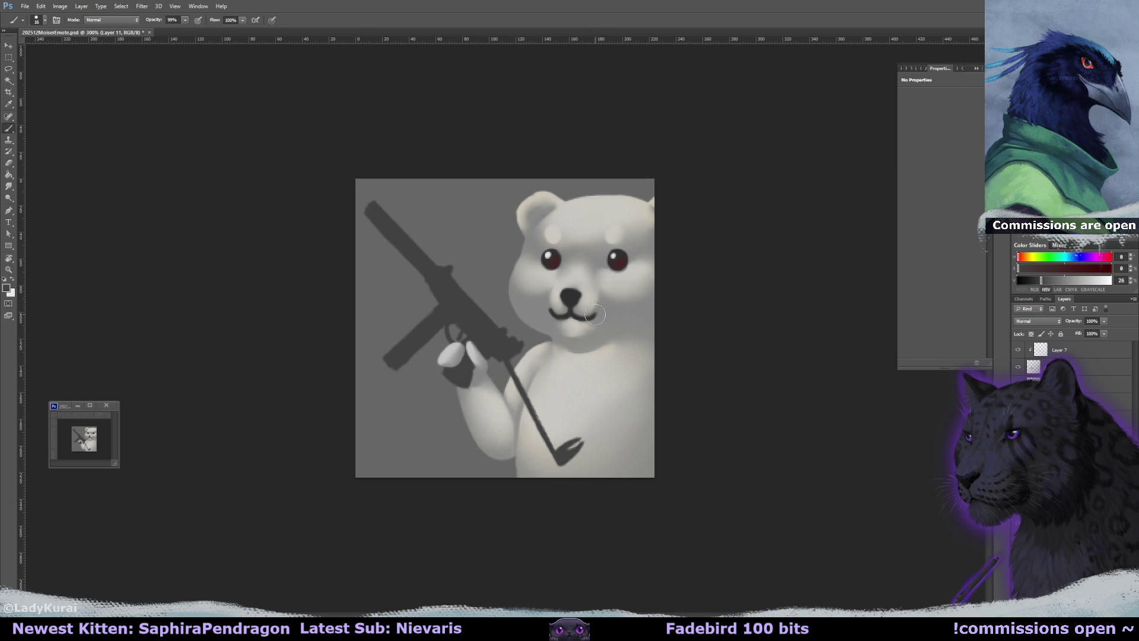
pyautogui.moveTo(601, 316); pyautogui.dragTo(594, 315)
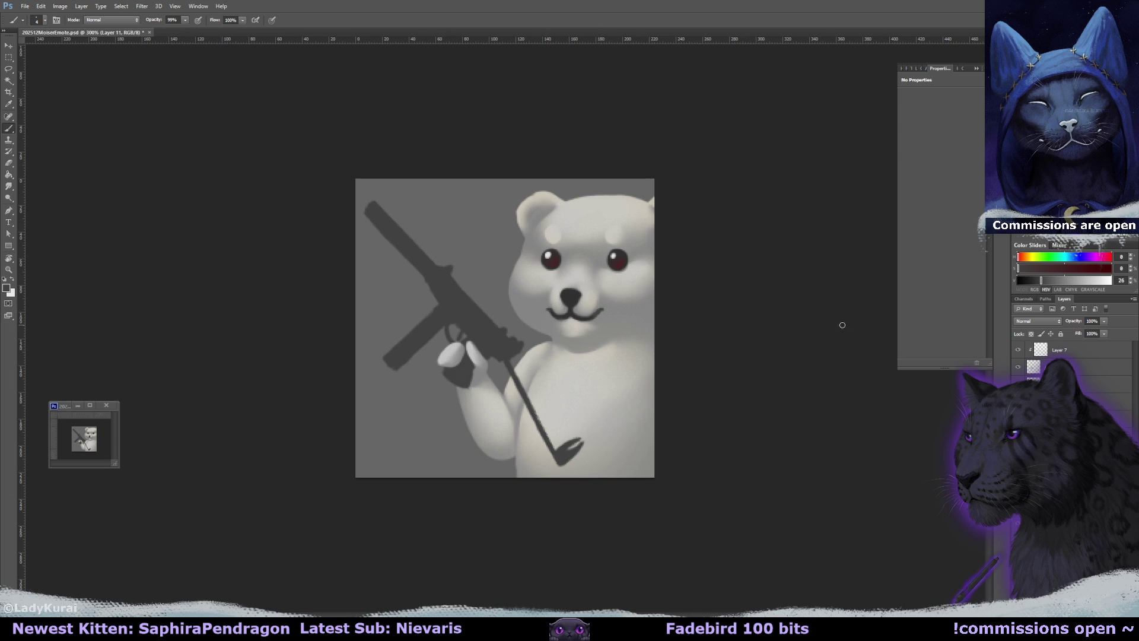
pyautogui.hotkey('alt', '[')
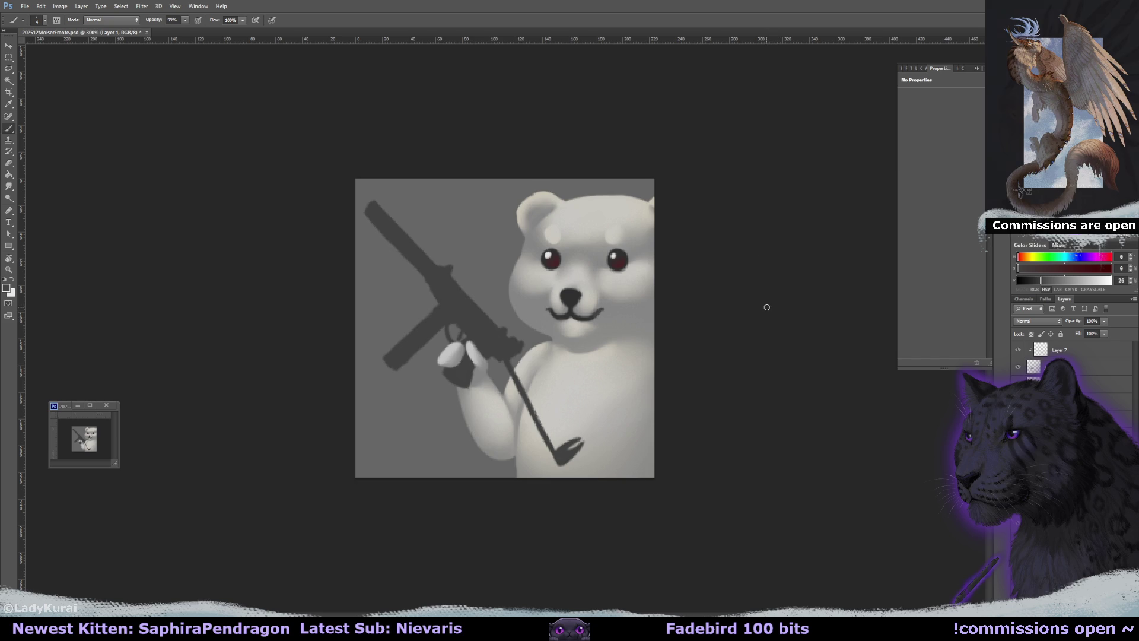
# Merge Layer 7 down into Layer 4, then undo the merge
pyautogui.click(1027, 363)
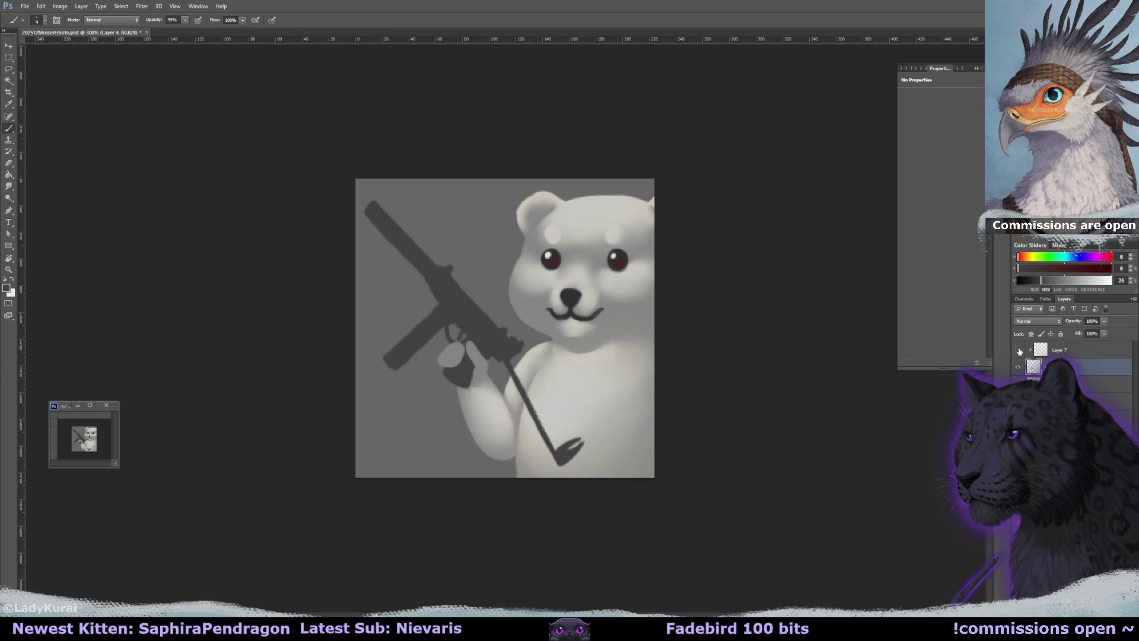
pyautogui.click(1059, 350)
pyautogui.hotkey('ctrl', 'e')
pyautogui.hotkey('ctrl', 'z')
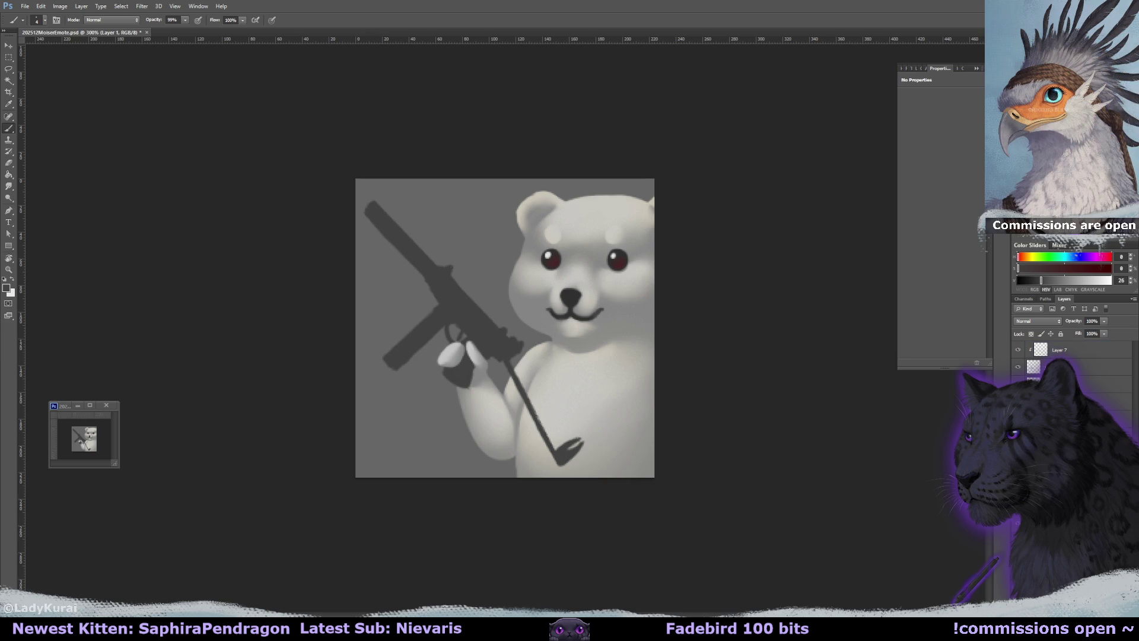
# Give the eraser a softer 50 px brush and reduce it to 44 px
pyautogui.press('e')
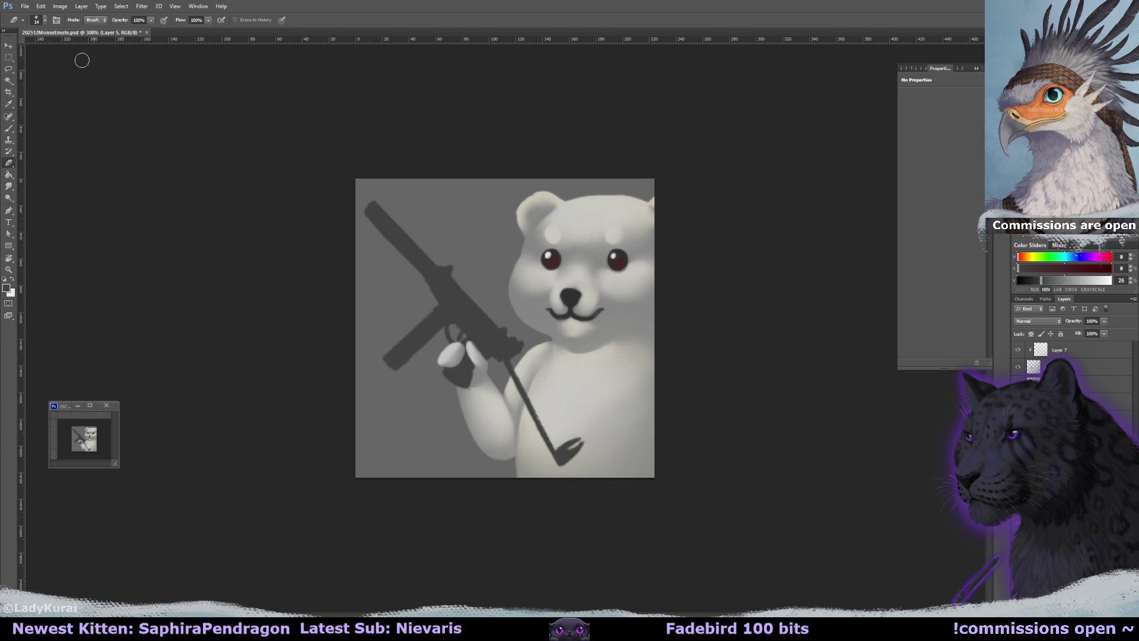
pyautogui.click(40, 20)
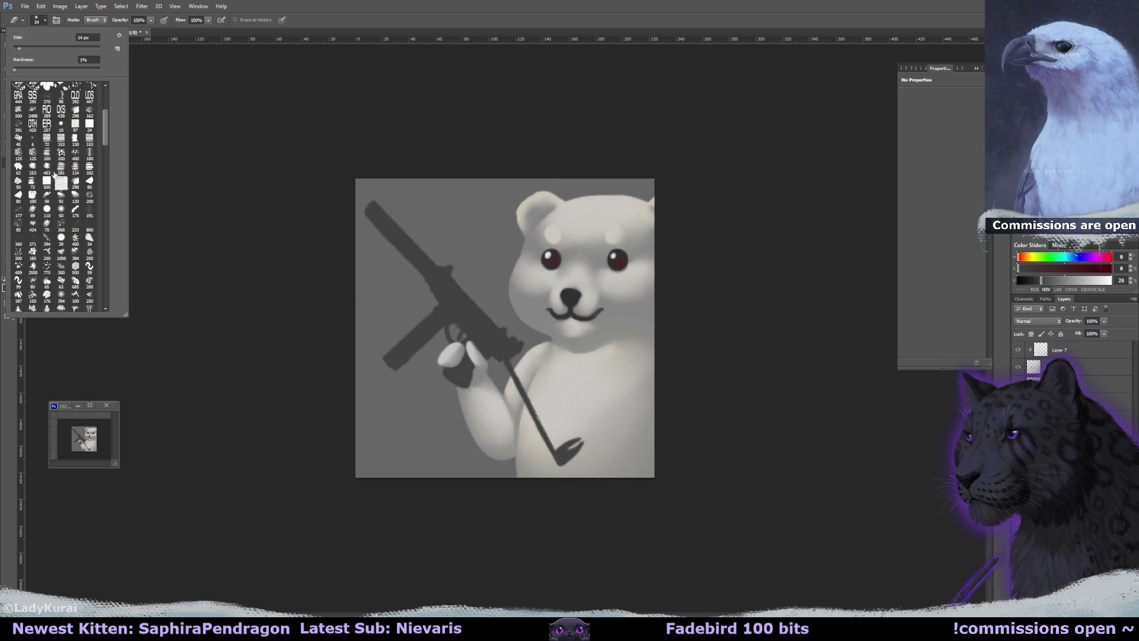
pyautogui.moveTo(105, 118); pyautogui.dragTo(107, 98)
pyautogui.click(33, 144)
pyautogui.press('Return')
pyautogui.moveTo(589, 295)
pyautogui.mouseDown()
pyautogui.moveTo(649, 300)
pyautogui.moveTo(565, 298)
pyautogui.mouseUp()
# Select Layer 1, tilt the view about 30° counterclockwise, and sample the light warm grey fur
pyautogui.press('r')
pyautogui.keyDown('ctrl'); pyautogui.click(595, 302); pyautogui.keyUp('ctrl')
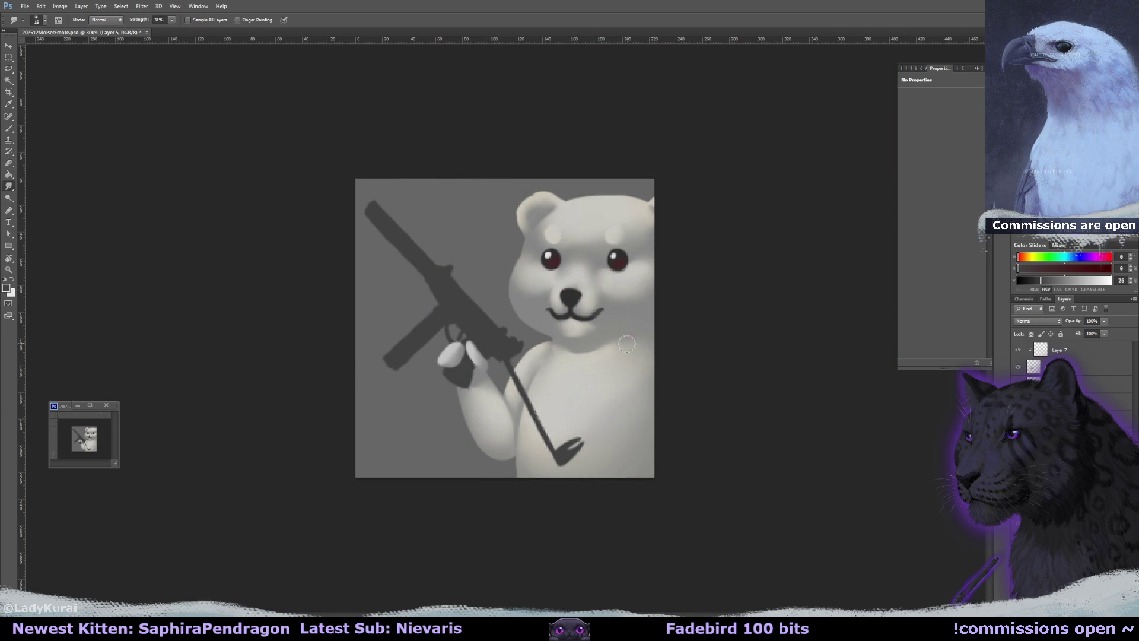
pyautogui.moveTo(891, 420); pyautogui.dragTo(763, 237)
pyautogui.press('b')
pyautogui.keyDown('alt'); pyautogui.click(613, 258); pyautogui.keyUp('alt')
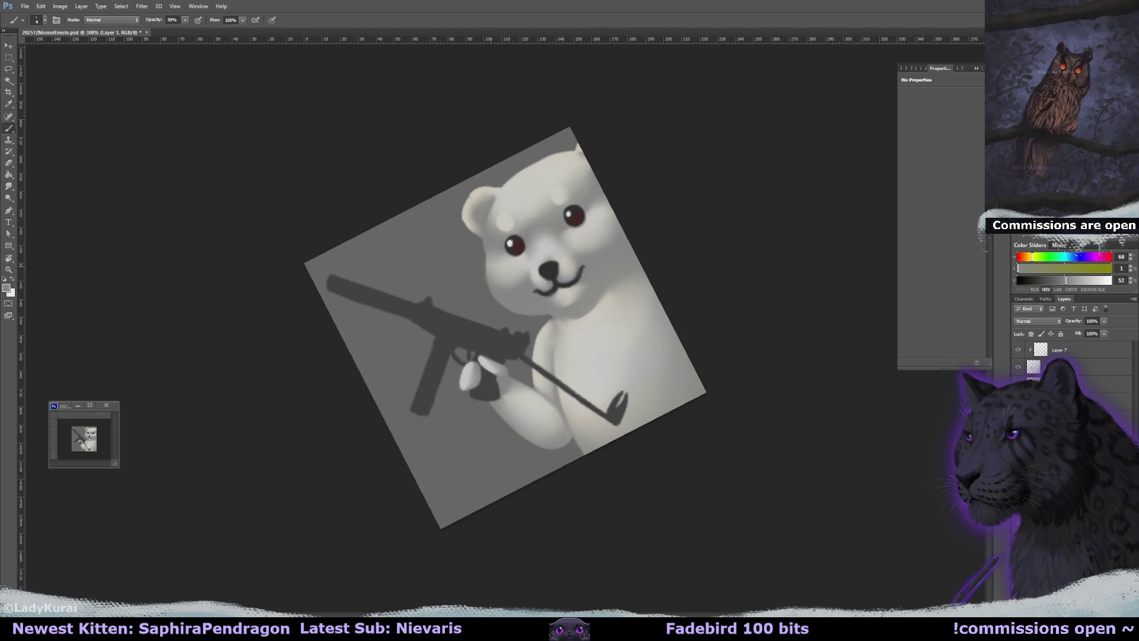
pyautogui.click(39, 20)
pyautogui.scroll(-3, 105, 121)
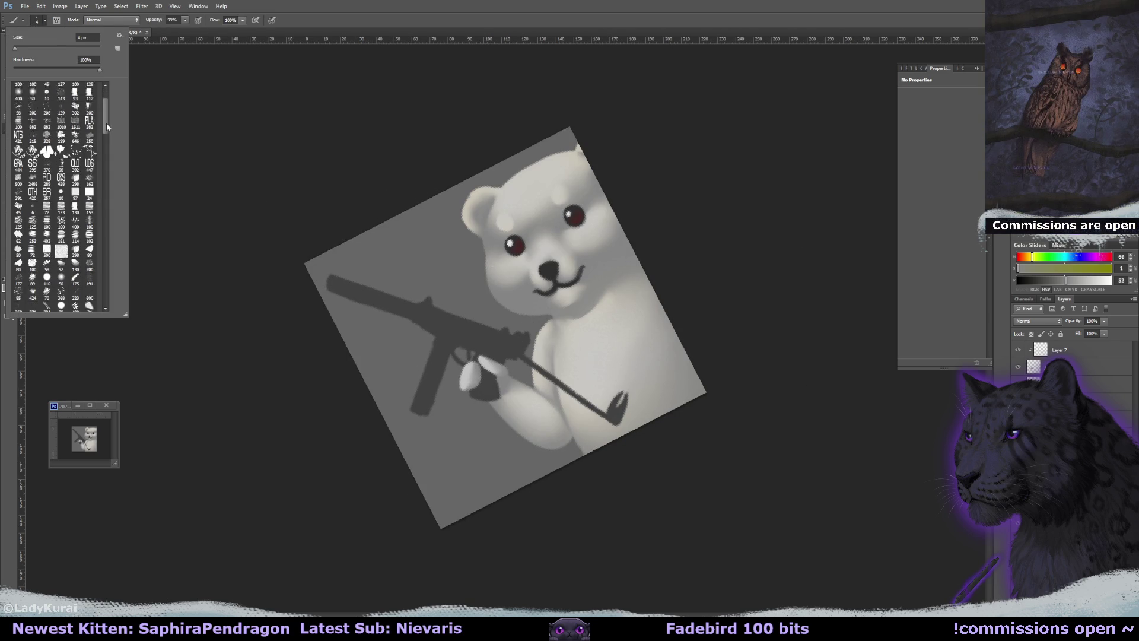
pyautogui.click(61, 254)
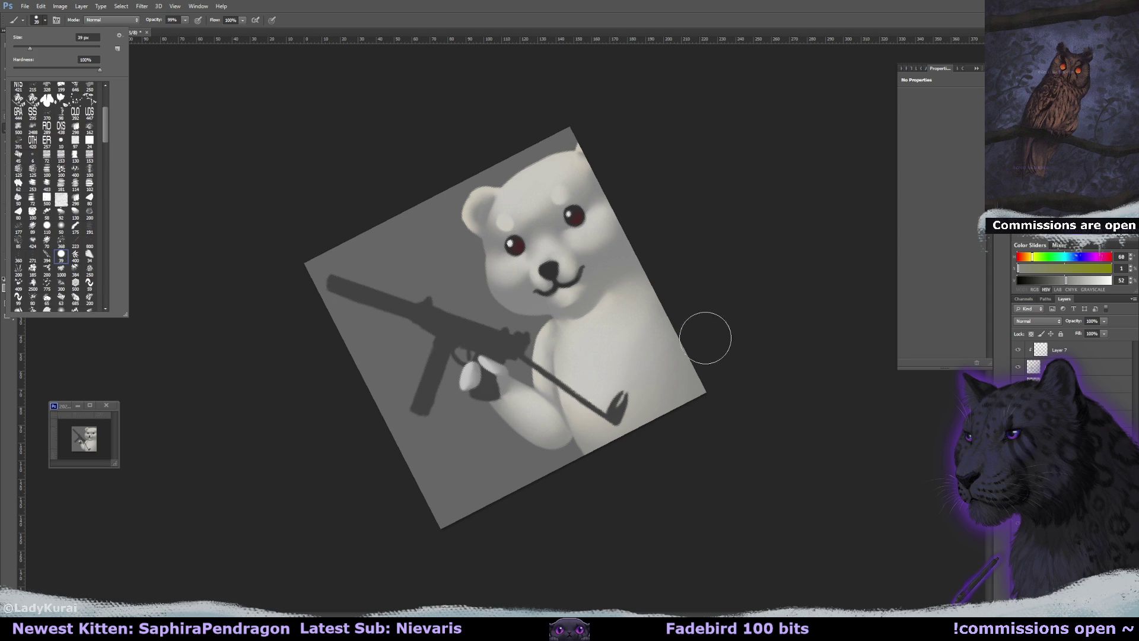
pyautogui.press('Return')
pyautogui.moveTo(601, 304)
pyautogui.mouseDown()
pyautogui.moveTo(569, 315)
pyautogui.moveTo(510, 285)
pyautogui.moveTo(517, 259)
pyautogui.moveTo(505, 209)
pyautogui.mouseUp()
pyautogui.press('r')
pyautogui.press('r')
pyautogui.press('r')
pyautogui.moveTo(476, 162)
pyautogui.mouseDown()
pyautogui.moveTo(558, 187)
pyautogui.moveTo(619, 152)
pyautogui.mouseUp()
pyautogui.press('r')
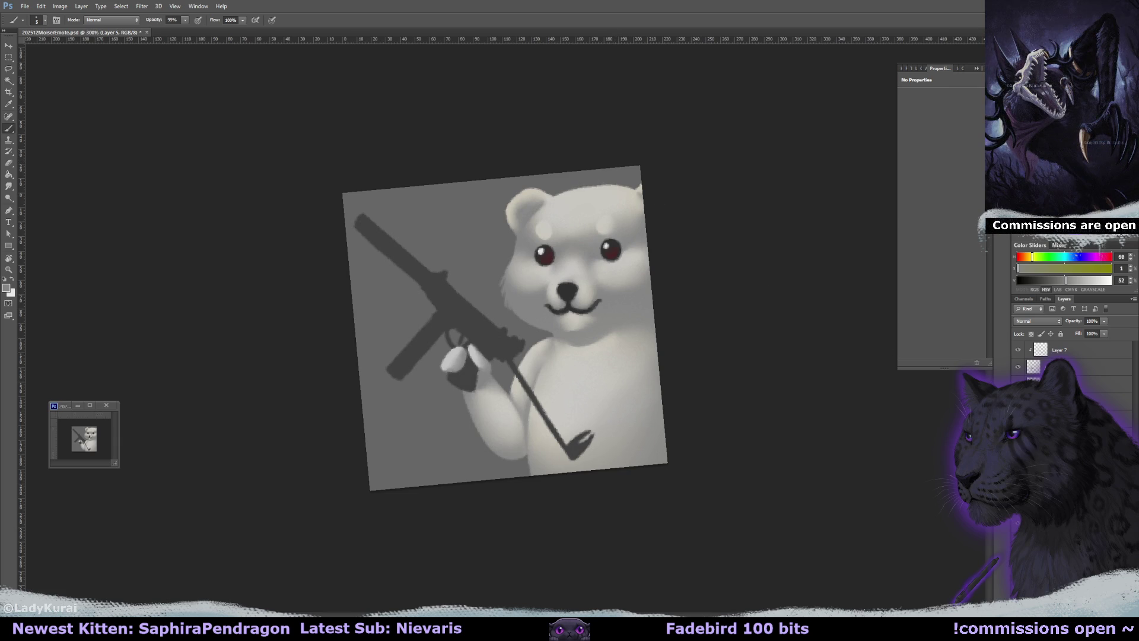
pyautogui.hotkey('ctrl', 'shift', 'alt', 'n')
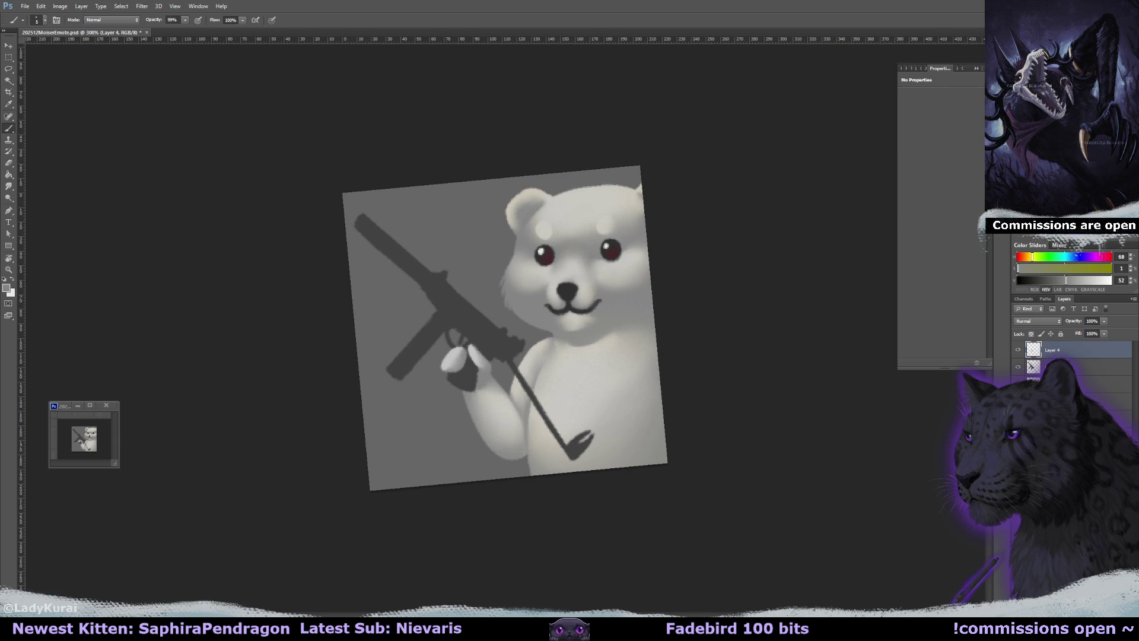
pyautogui.hotkey('alt', '[')
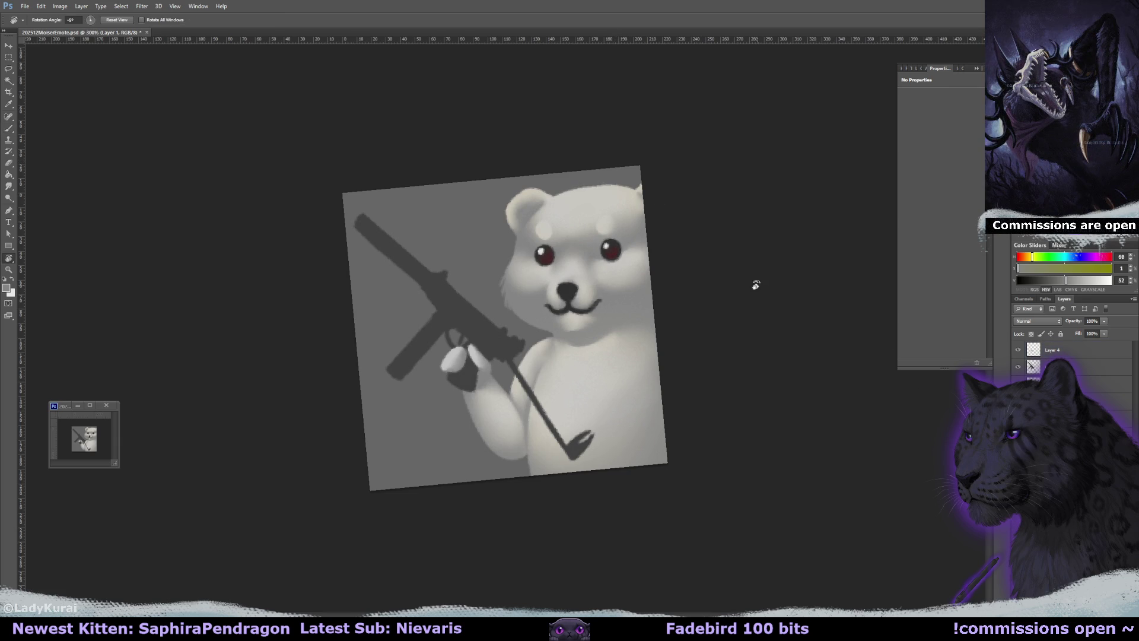
pyautogui.moveTo(766, 302); pyautogui.dragTo(653, 249)
pyautogui.keyDown('alt'); pyautogui.click(504, 303); pyautogui.keyUp('alt')
pyautogui.moveTo(504, 303)
pyautogui.mouseDown()
pyautogui.moveTo(587, 196)
pyautogui.moveTo(610, 185)
pyautogui.mouseUp()
pyautogui.keyDown('alt'); pyautogui.click(587, 196); pyautogui.keyUp('alt')
pyautogui.press('r')
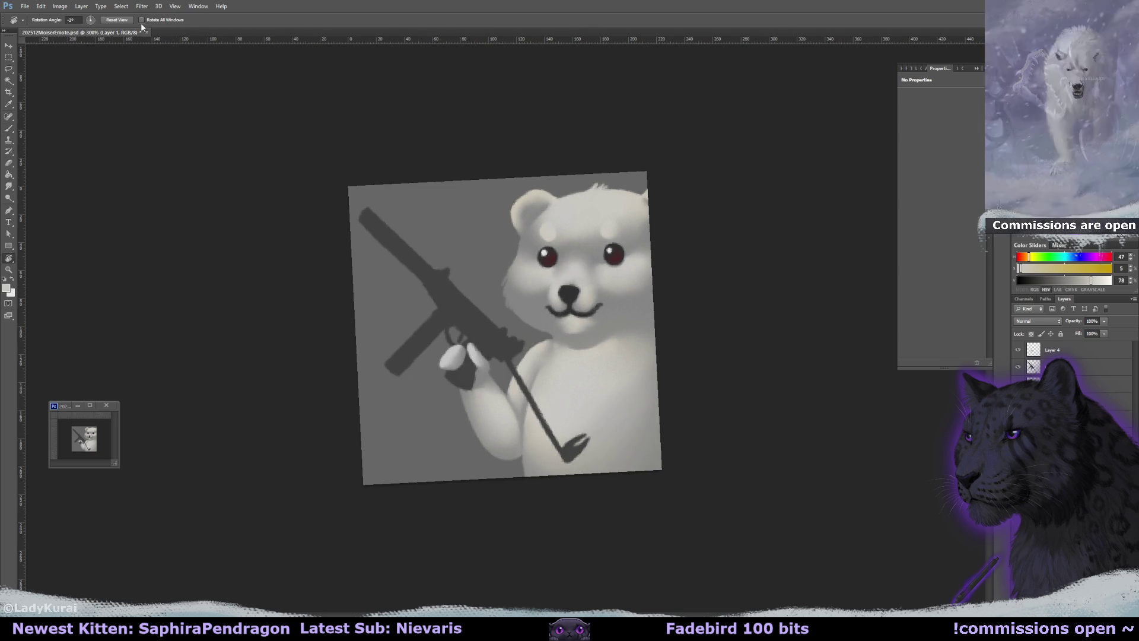
pyautogui.click(117, 19)
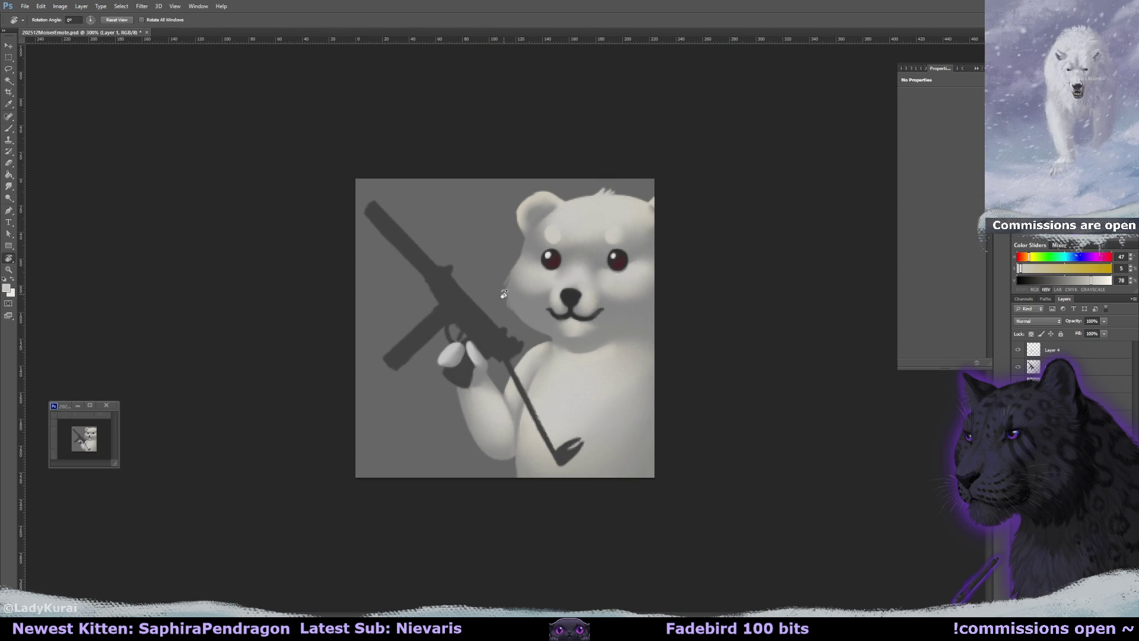
pyautogui.moveTo(741, 316); pyautogui.dragTo(740, 317)
pyautogui.press('b')
# Sample the fur colour, add a new layer, and smudge to soften the bear's eye
pyautogui.keyDown('alt'); pyautogui.click(623, 272); pyautogui.keyUp('alt')
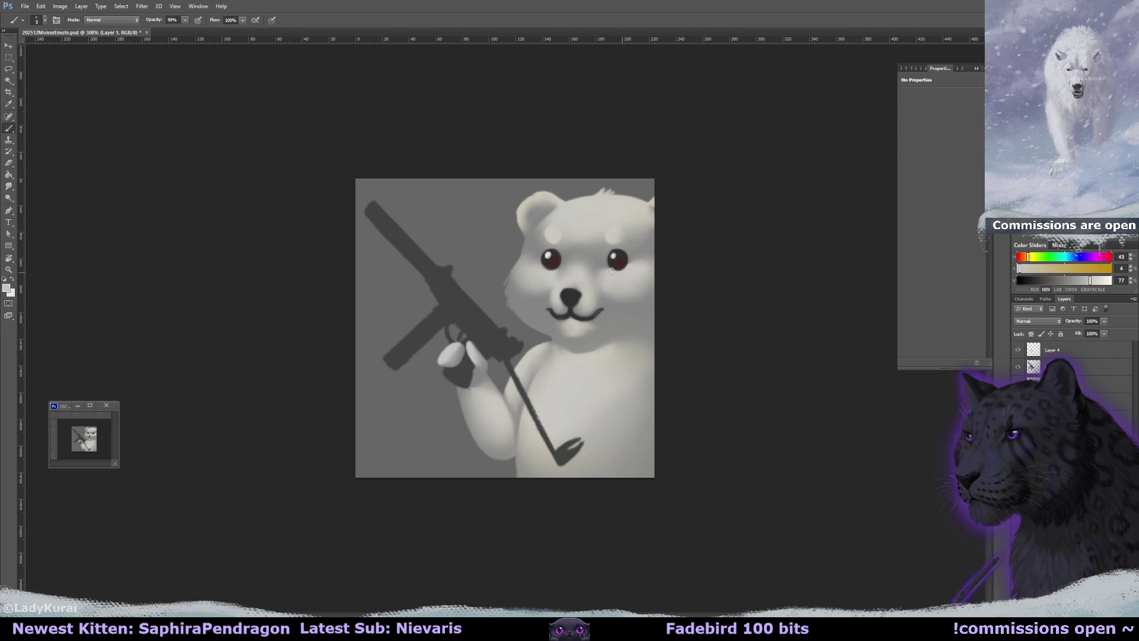
pyautogui.press('r')
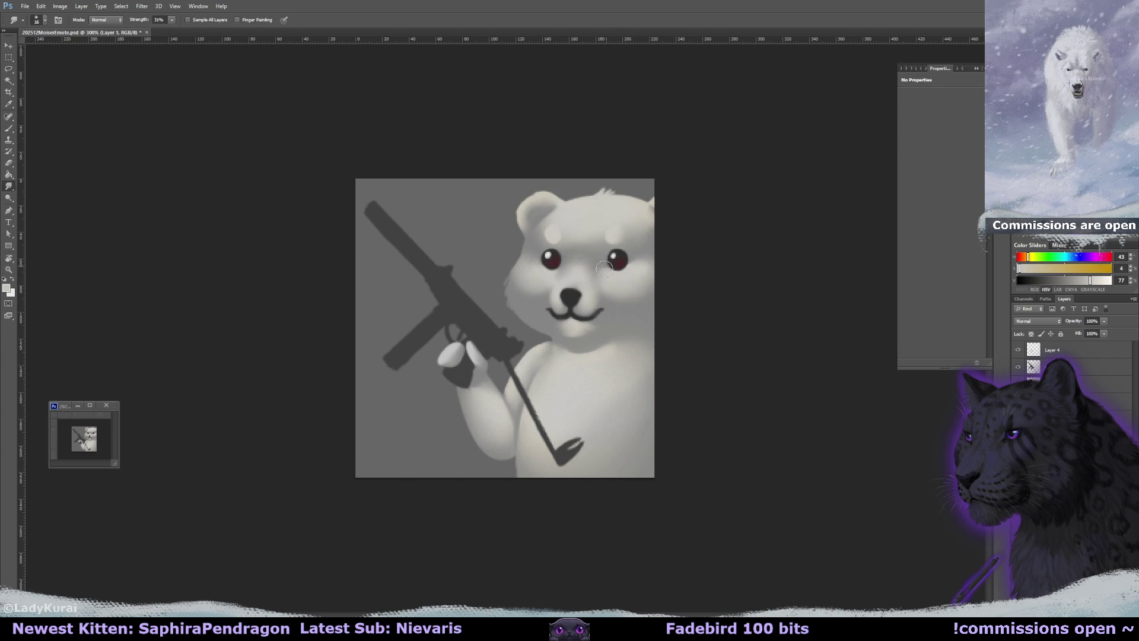
pyautogui.press('b')
pyautogui.hotkey('ctrl', 'shift', 'alt', 'n')
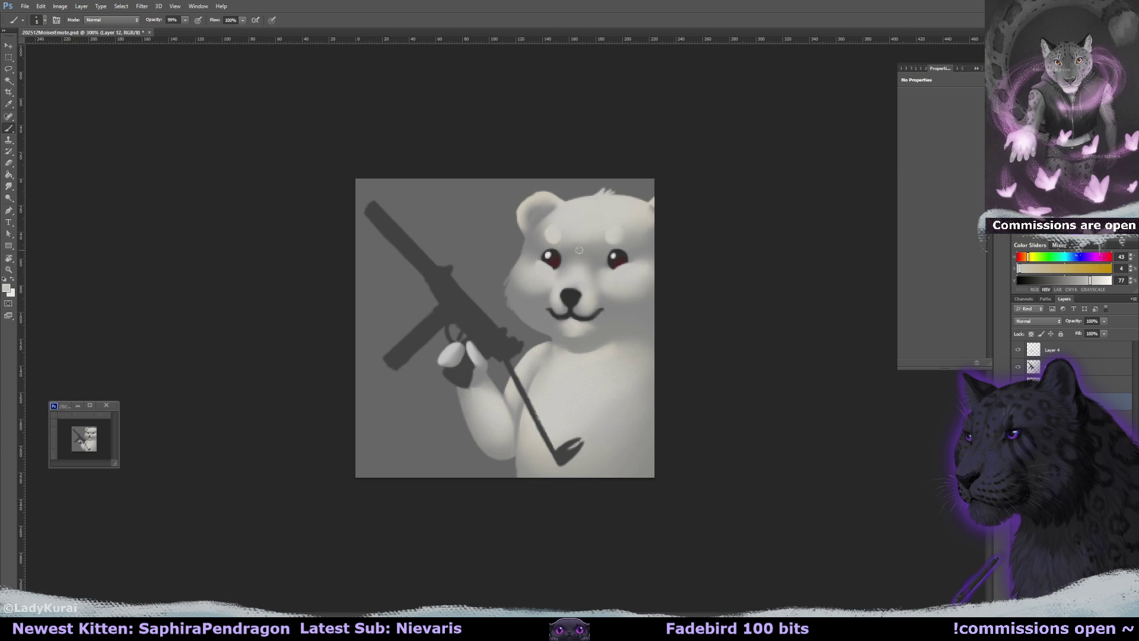
pyautogui.press('r')
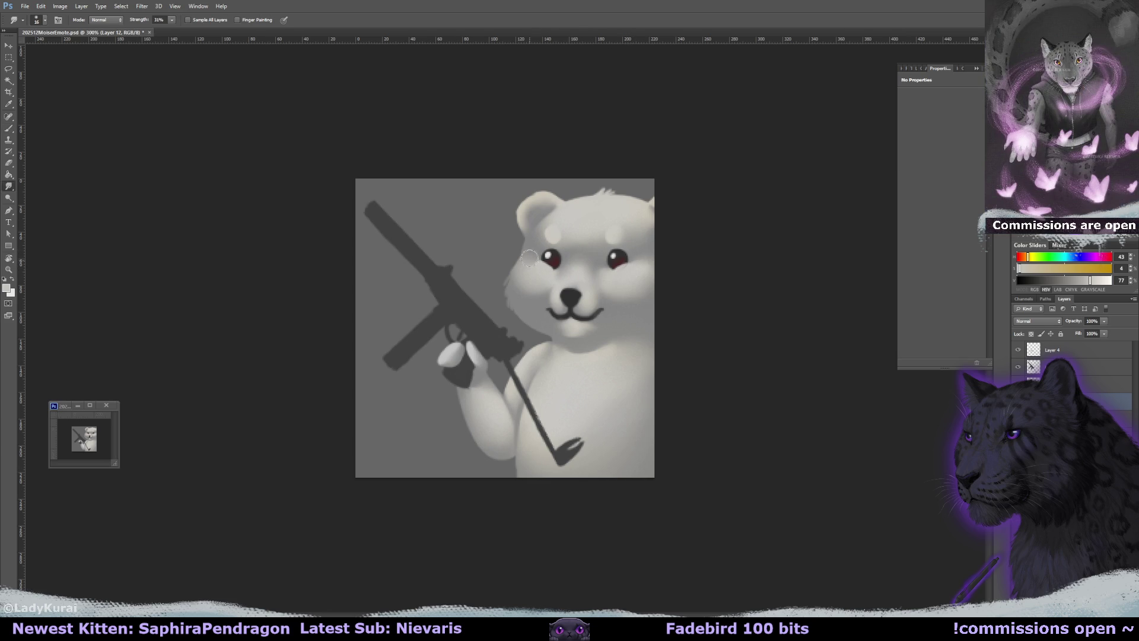
pyautogui.hotkey('ctrl', 'z')
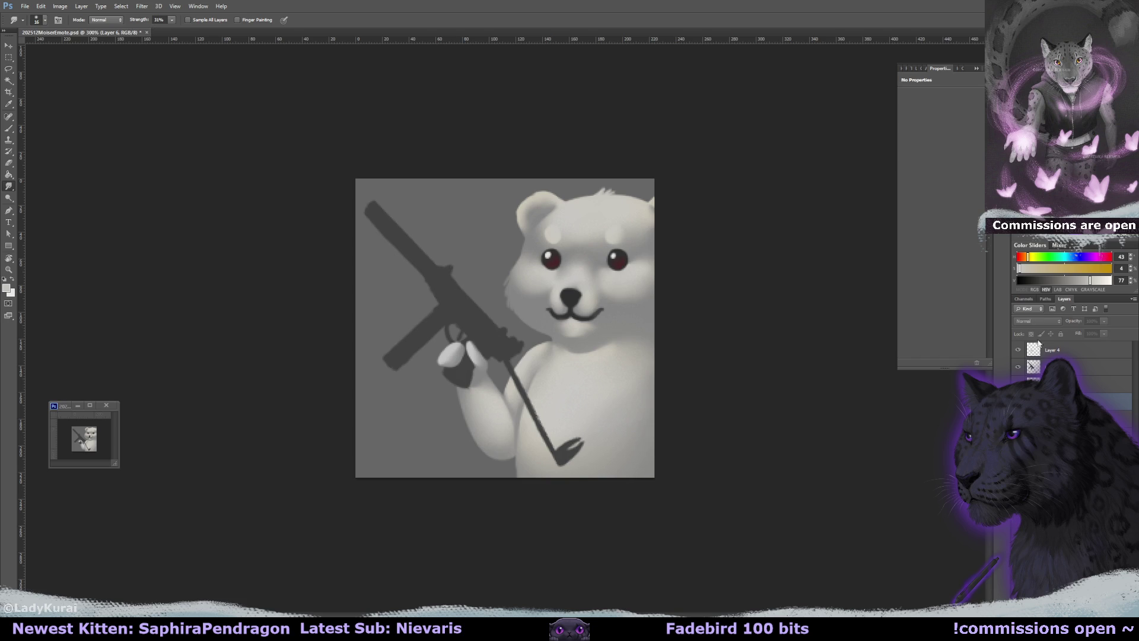
# On Layer 11, pick the dark nose tone, paint a left eyebrow, then undo it
pyautogui.click(1109, 401)
pyautogui.press('e')
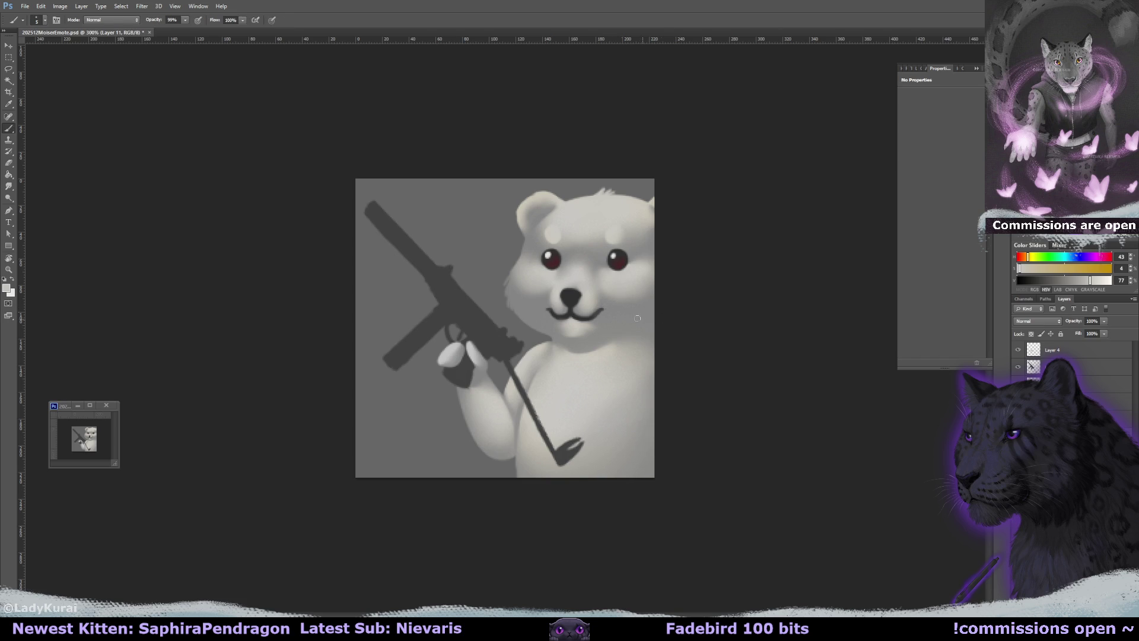
pyautogui.press('b')
pyautogui.keyDown('alt'); pyautogui.click(570, 297); pyautogui.keyUp('alt')
pyautogui.press('[')
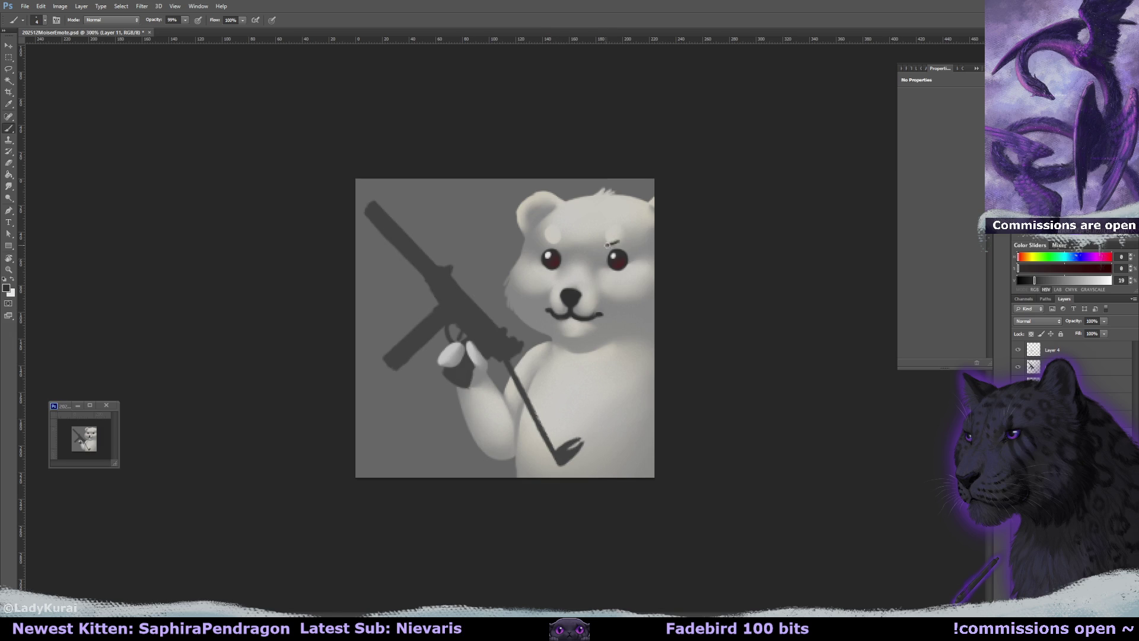
pyautogui.moveTo(542, 241); pyautogui.dragTo(563, 246)
pyautogui.hotkey('ctrl', 'alt', 'z')
pyautogui.hotkey('ctrl', 'alt', 'z')
# Add a new layer above gun Layer 3 and clip it to the gun
pyautogui.hotkey('ctrl', 'shift', 'alt', 'n')
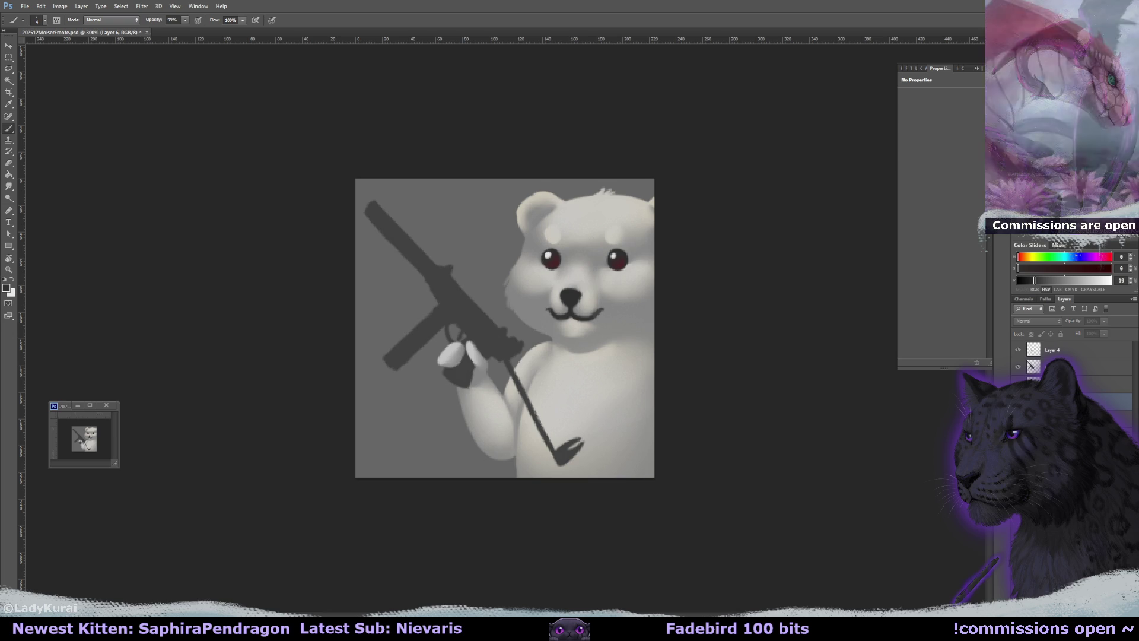
pyautogui.click(1062, 366)
pyautogui.click(1019, 349)
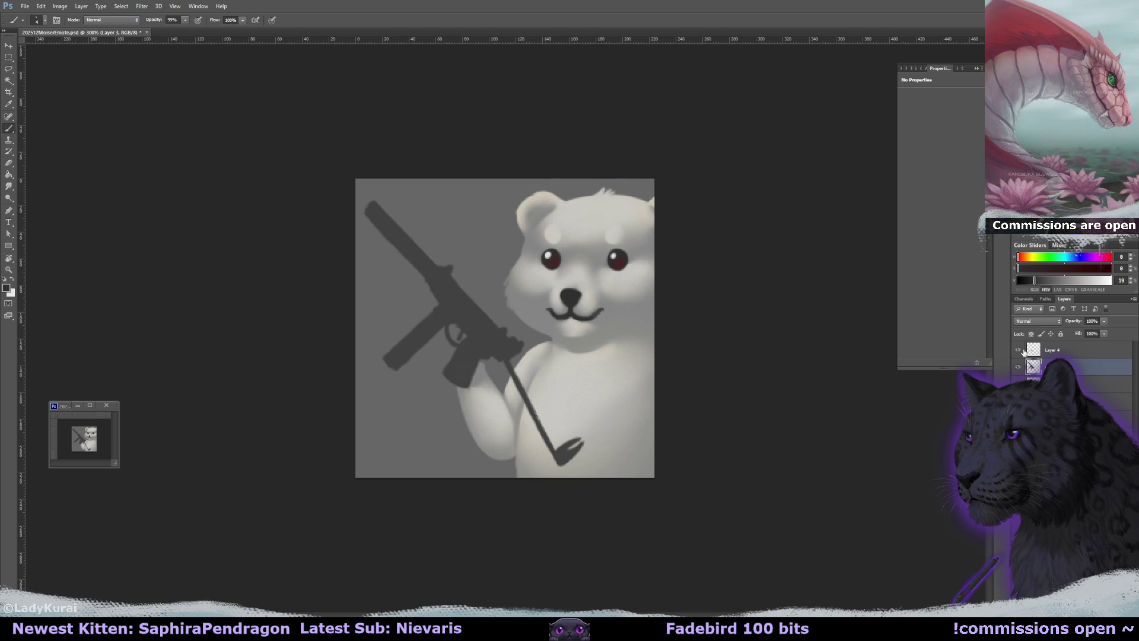
pyautogui.click(1019, 350)
pyautogui.hotkey('ctrl', 'shift', 'alt', 'n')
pyautogui.hotkey('ctrl', 'alt', 'g')
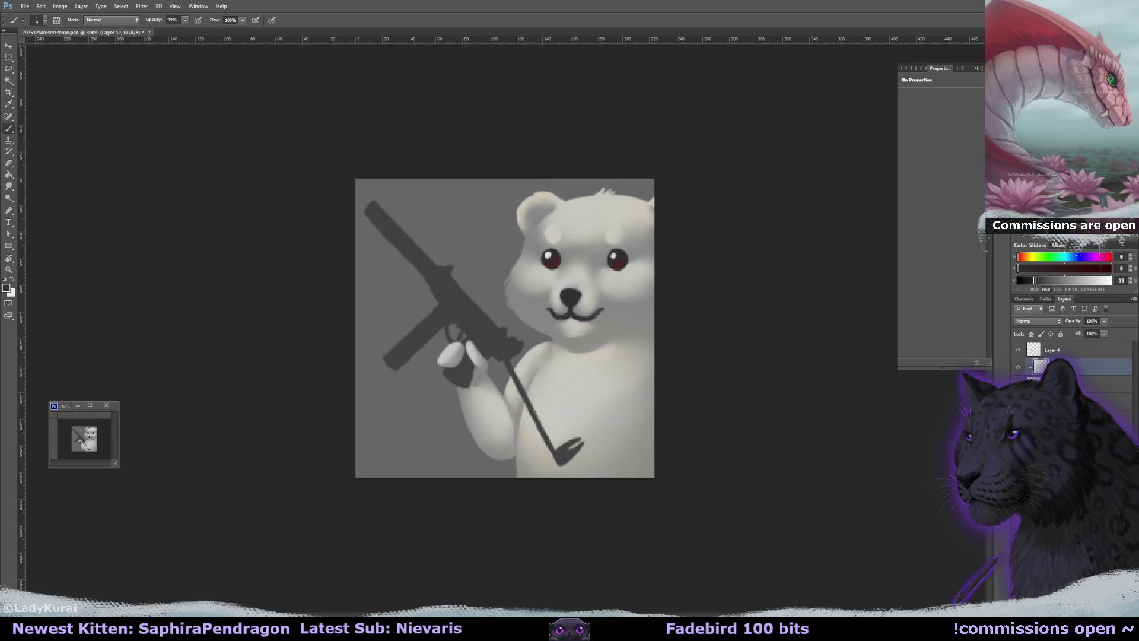
# Make the gun reference fully opaque and fit it in a smaller floating window beside the bear
pyautogui.moveTo(248, 587)
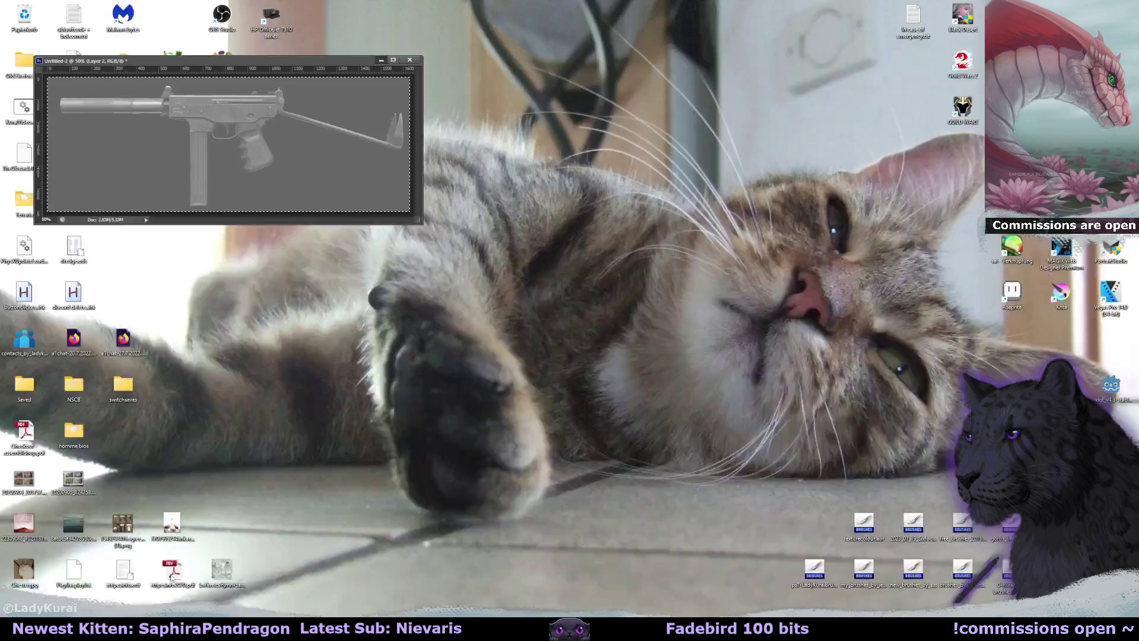
pyautogui.click(1097, 356)
pyautogui.moveTo(1111, 331)
pyautogui.mouseDown()
pyautogui.moveTo(1133, 337)
pyautogui.moveTo(1122, 335)
pyautogui.mouseUp()
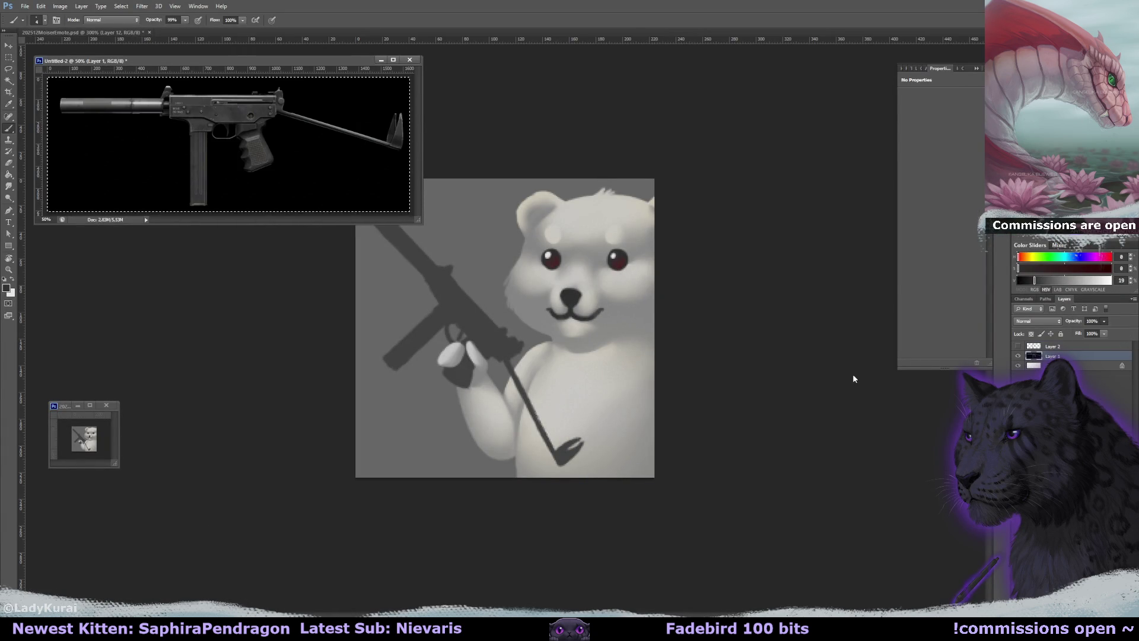
pyautogui.moveTo(344, 58); pyautogui.dragTo(337, 47)
pyautogui.click(482, 117)
pyautogui.moveTo(411, 208)
pyautogui.mouseDown()
pyautogui.moveTo(386, 190)
pyautogui.moveTo(323, 189)
pyautogui.mouseUp()
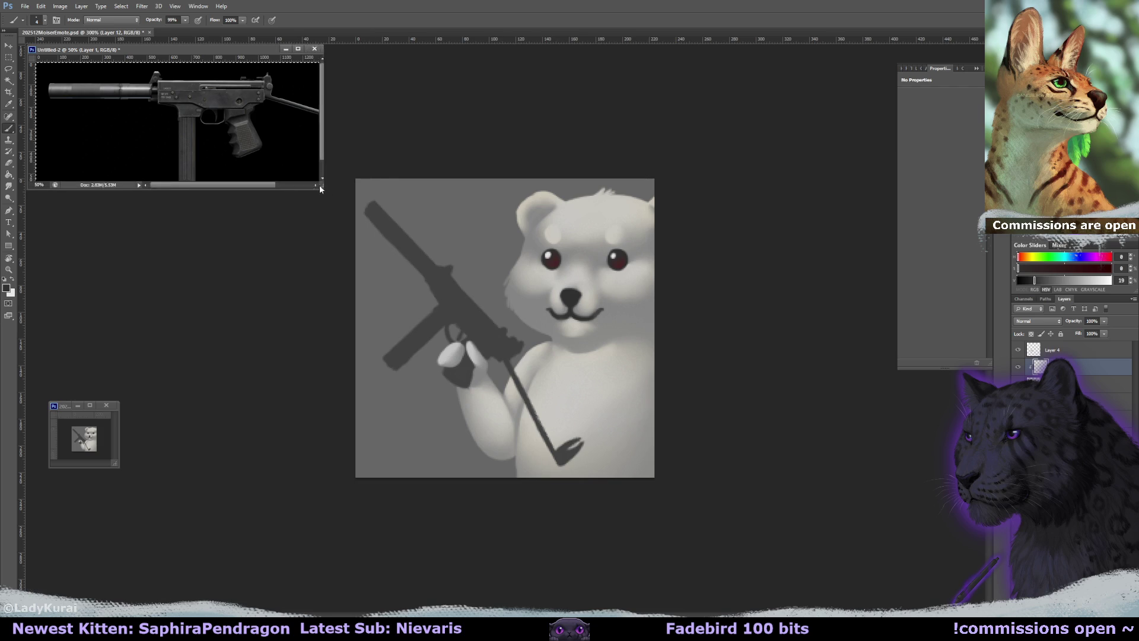
pyautogui.hotkey('ctrl', '-')
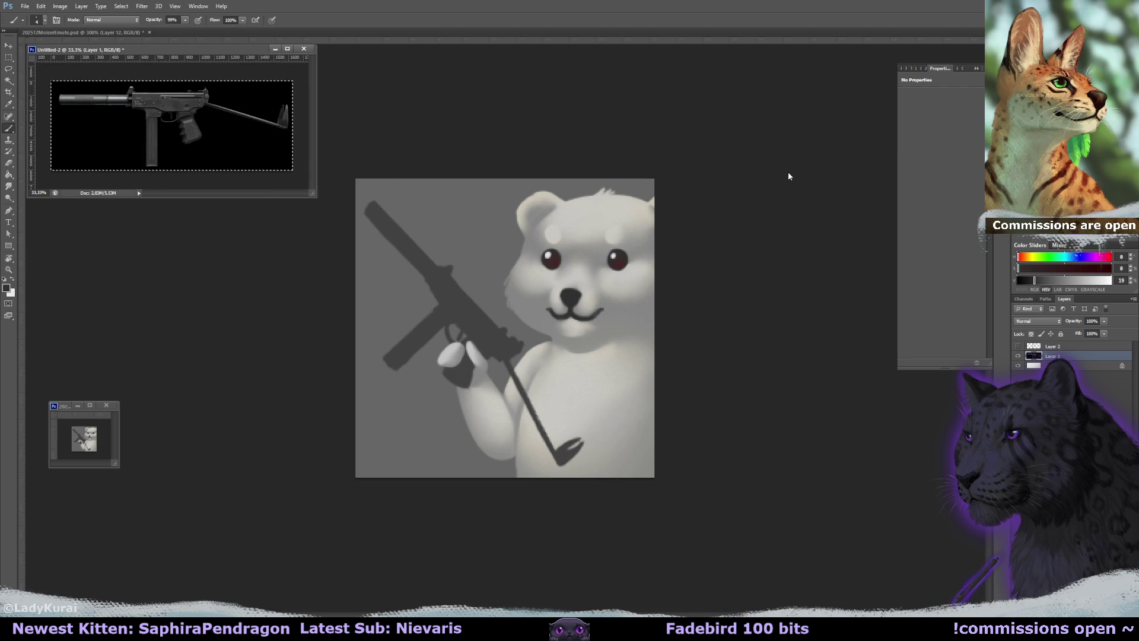
pyautogui.click(857, 363)
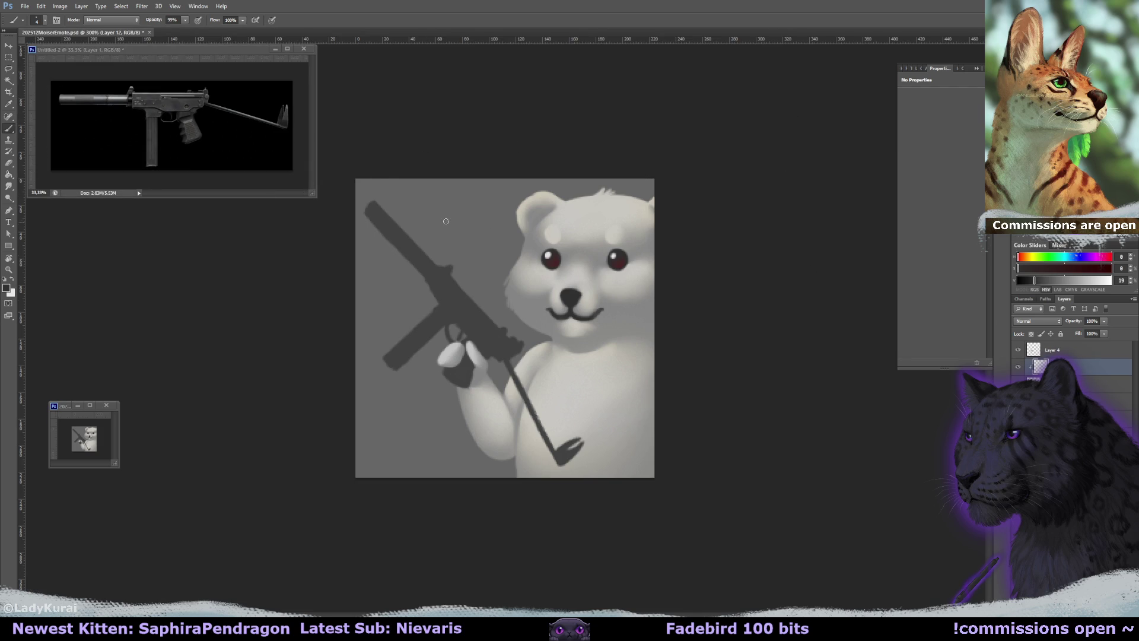
# Darken the barrel, suppressor and magazine tip, and shade where the magazine meets the receiver
pyautogui.moveTo(365, 211); pyautogui.dragTo(427, 272)
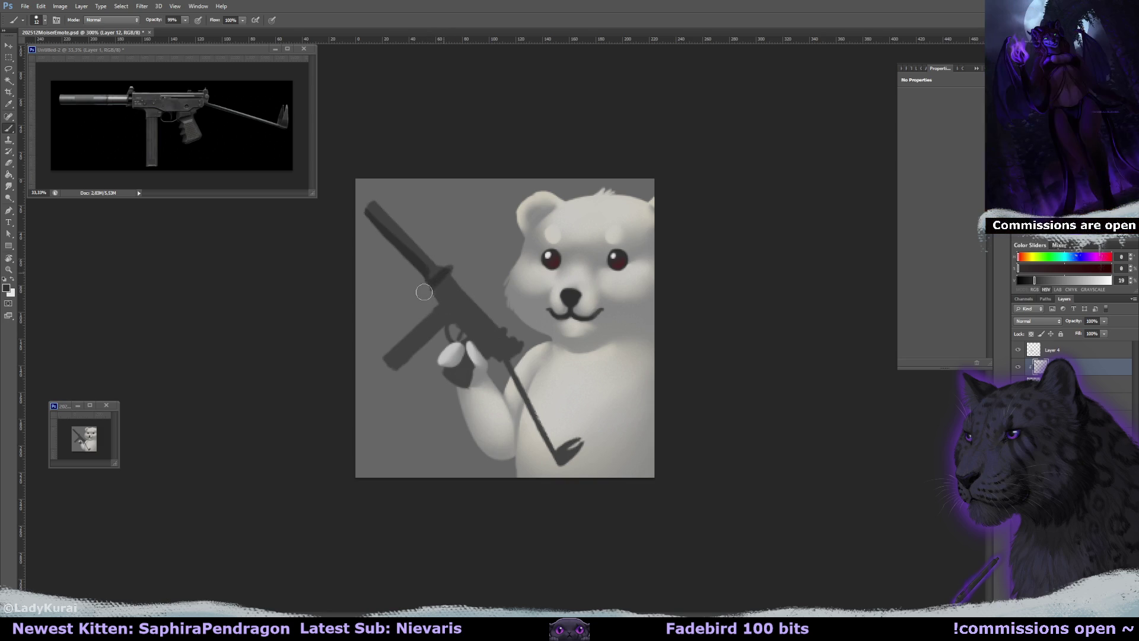
pyautogui.moveTo(418, 358); pyautogui.dragTo(398, 365)
pyautogui.keyDown('alt'); pyautogui.rightClick(457, 297); pyautogui.keyUp('alt')
pyautogui.keyDown('alt'); pyautogui.rightClick(442, 294); pyautogui.keyUp('alt')
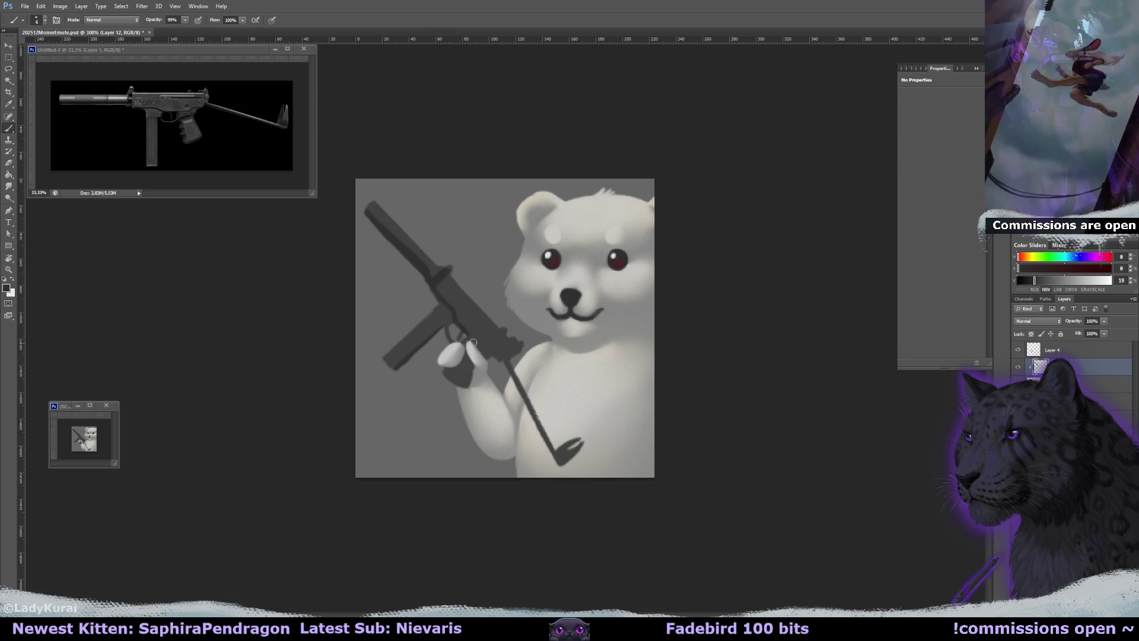
pyautogui.moveTo(427, 310); pyautogui.dragTo(450, 330)
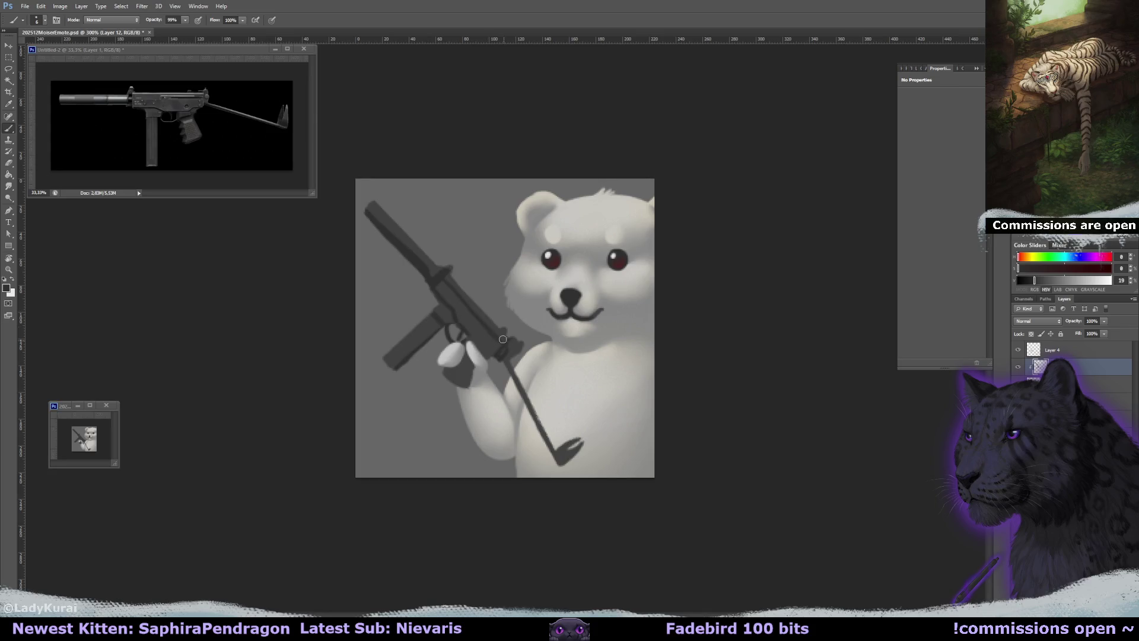
# Set the Eraser to a hard 12 px brush preset
pyautogui.press('e')
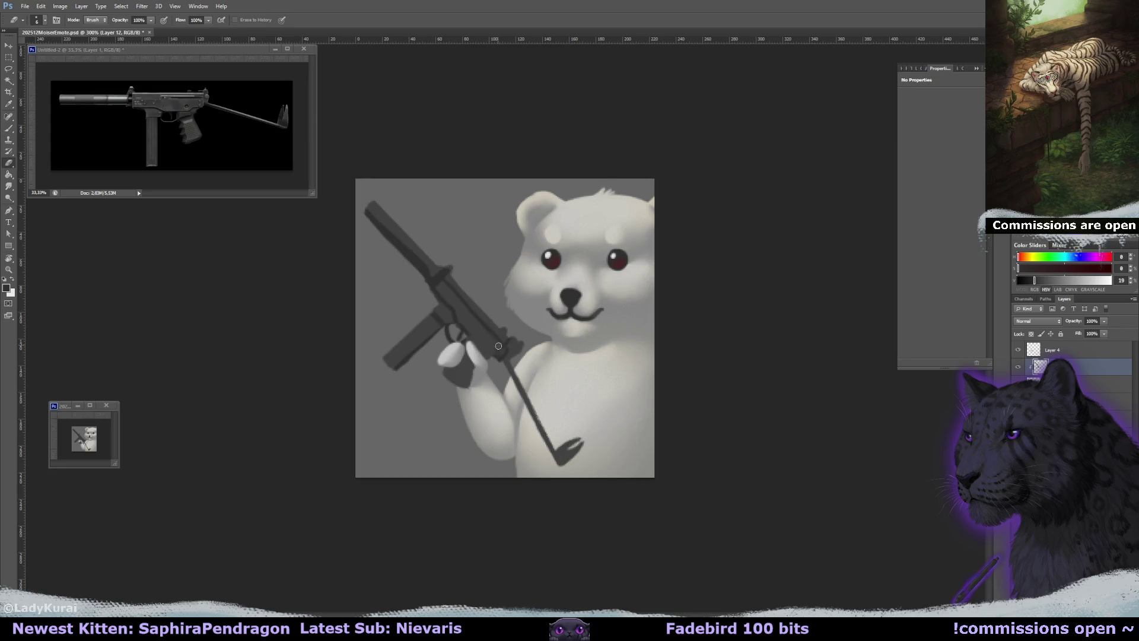
pyautogui.click(45, 20)
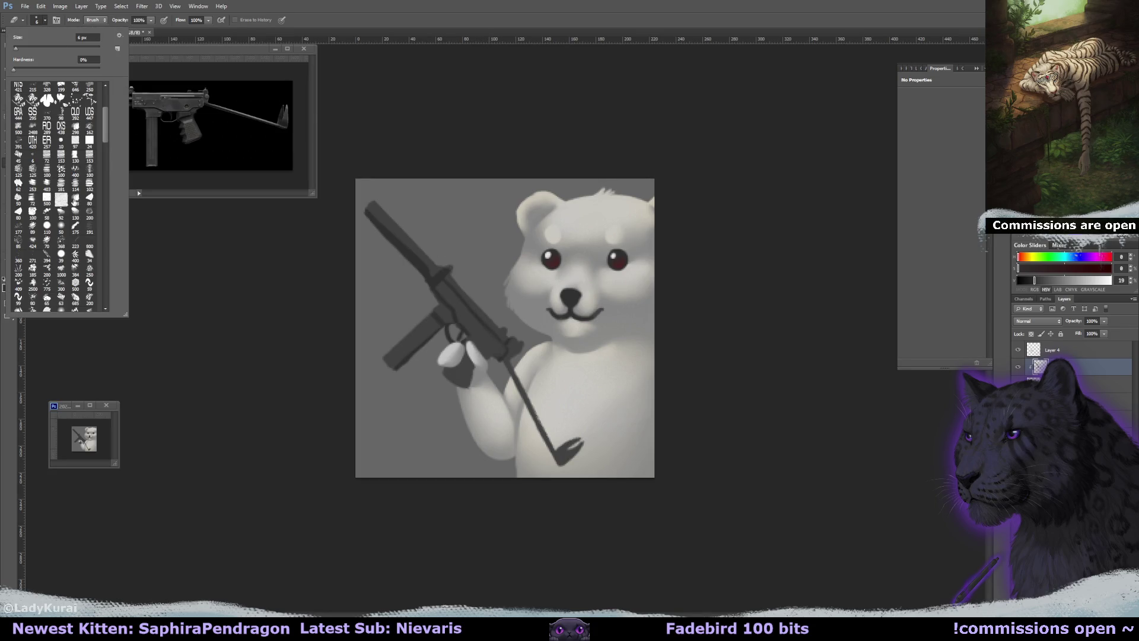
pyautogui.scroll(-5, 102, 168)
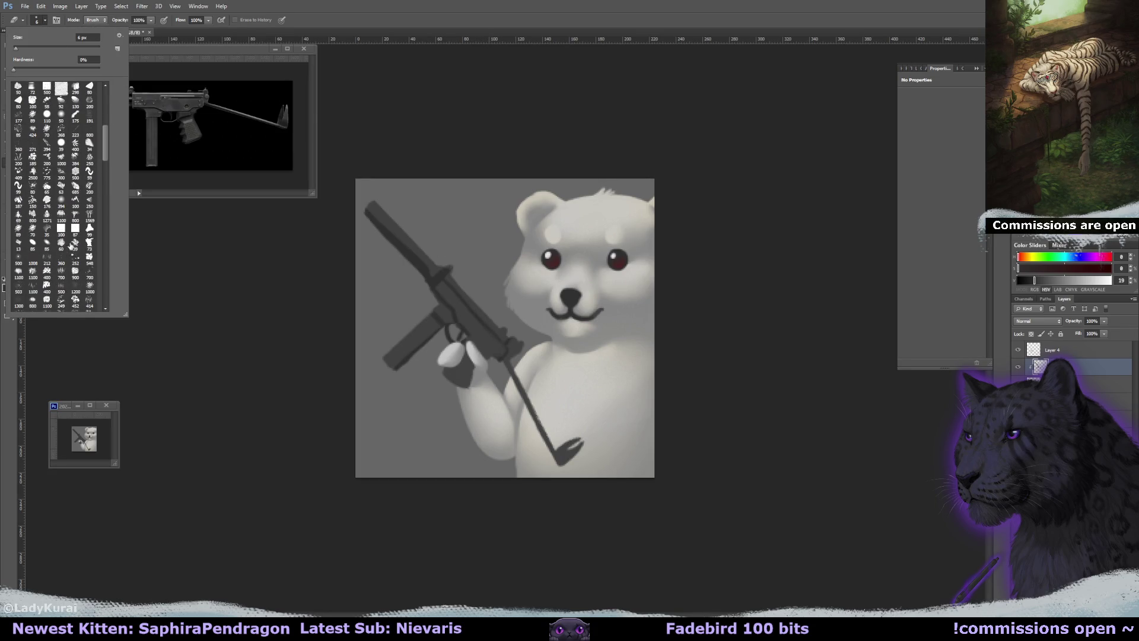
pyautogui.click(63, 160)
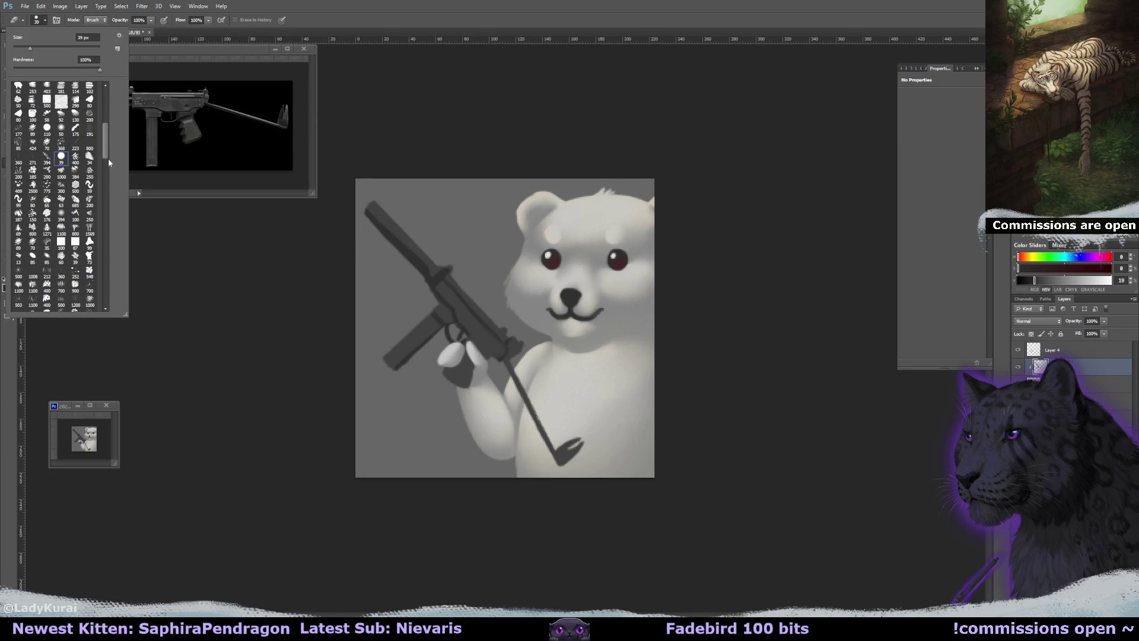
pyautogui.keyDown('alt'); pyautogui.rightClick(474, 316); pyautogui.keyUp('alt')
# Darken and clean up the gun's strap line with a 10 px brush
pyautogui.press('b')
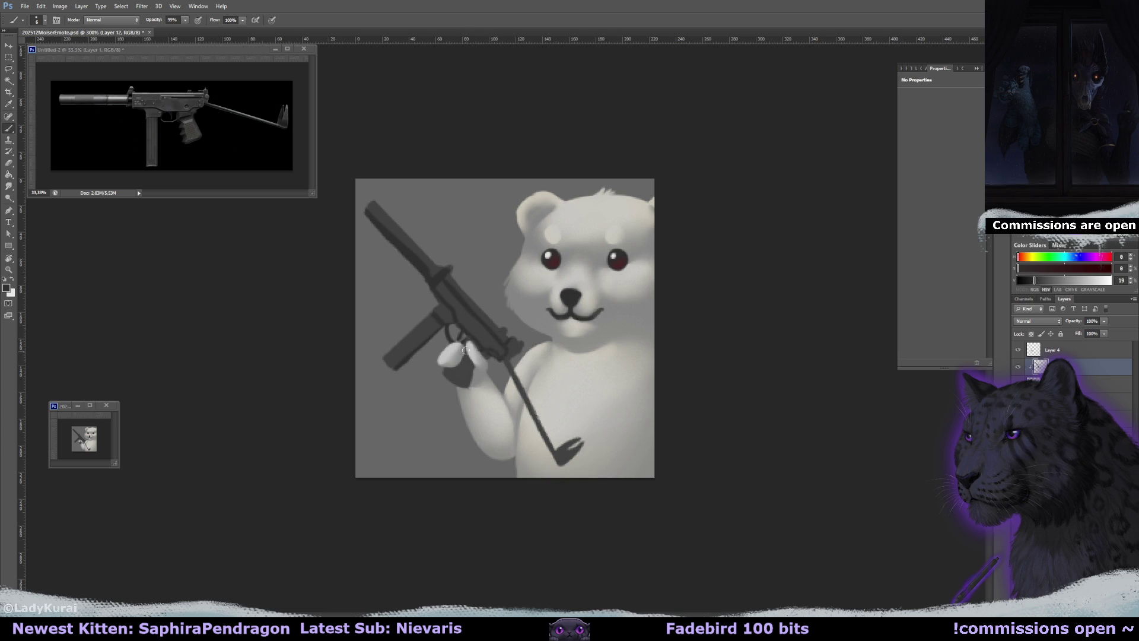
pyautogui.press(']')
pyautogui.press('[')
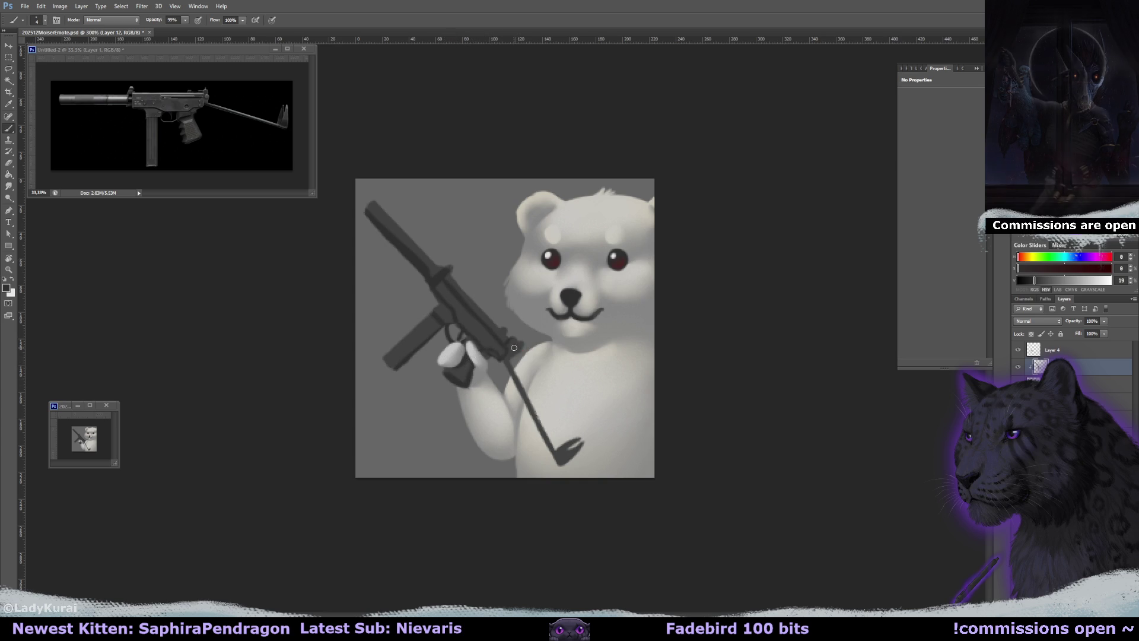
pyautogui.press(']')
pyautogui.press(']')
pyautogui.press(']')
pyautogui.moveTo(520, 401); pyautogui.dragTo(558, 463)
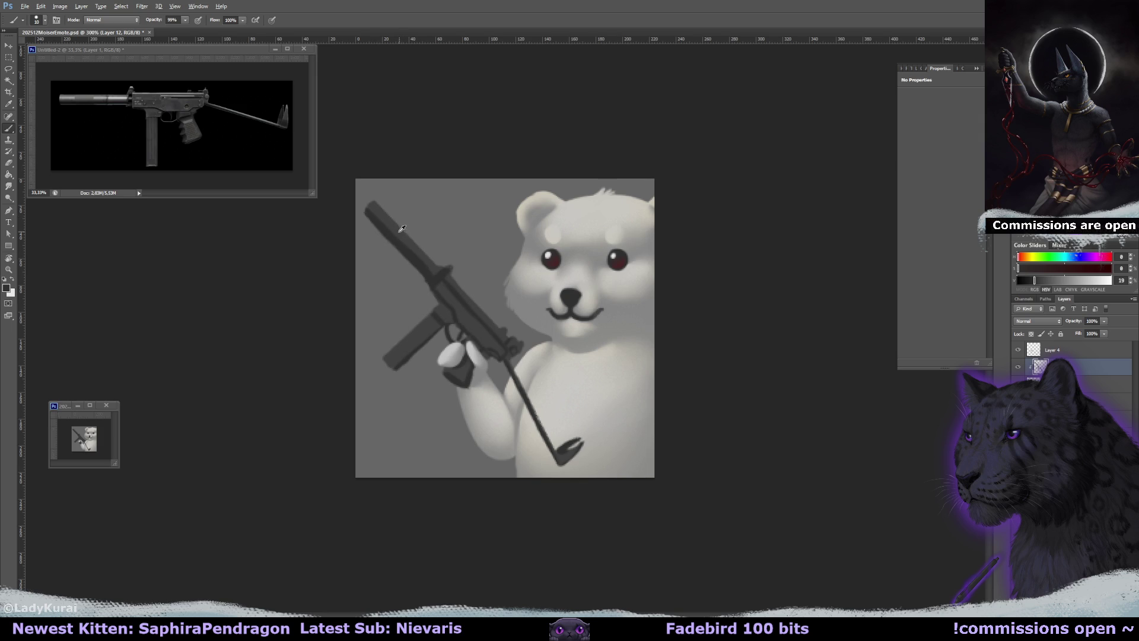
# Release the layer's clipping and paint light grey highlights along the gun barrel and body
pyautogui.press('e')
pyautogui.press('b')
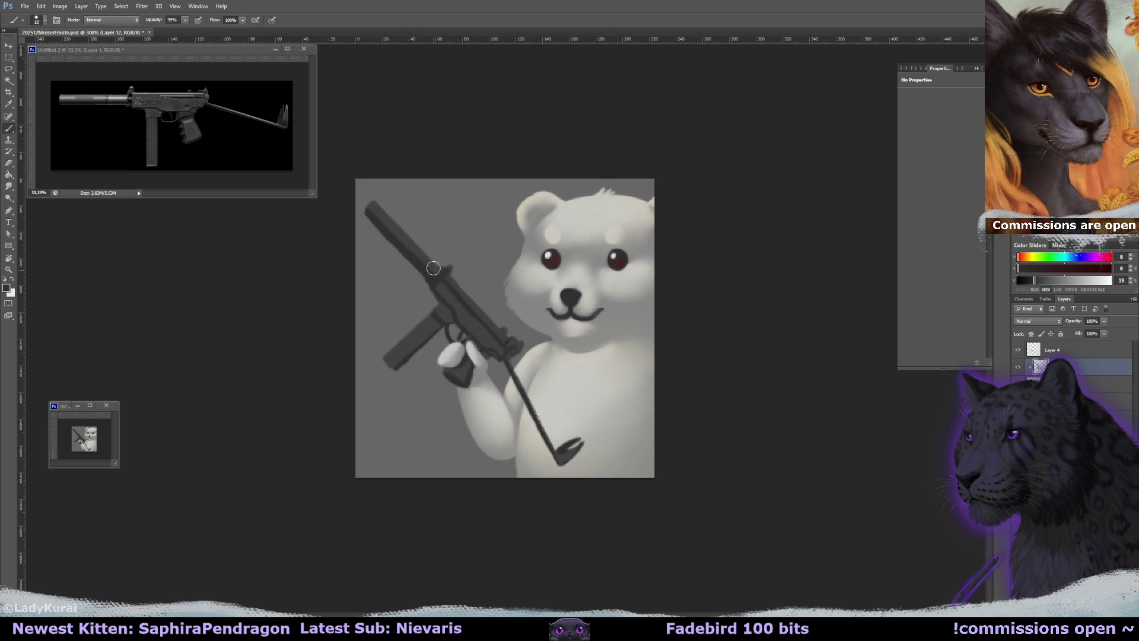
pyautogui.press('[')
pyautogui.press('[')
pyautogui.press('[')
pyautogui.hotkey('ctrl', 'alt', 'g')
pyautogui.hotkey('ctrl', 'alt', 'g')
pyautogui.keyDown('alt'); pyautogui.click(593, 205); pyautogui.keyUp('alt')
pyautogui.moveTo(372, 206); pyautogui.dragTo(432, 269)
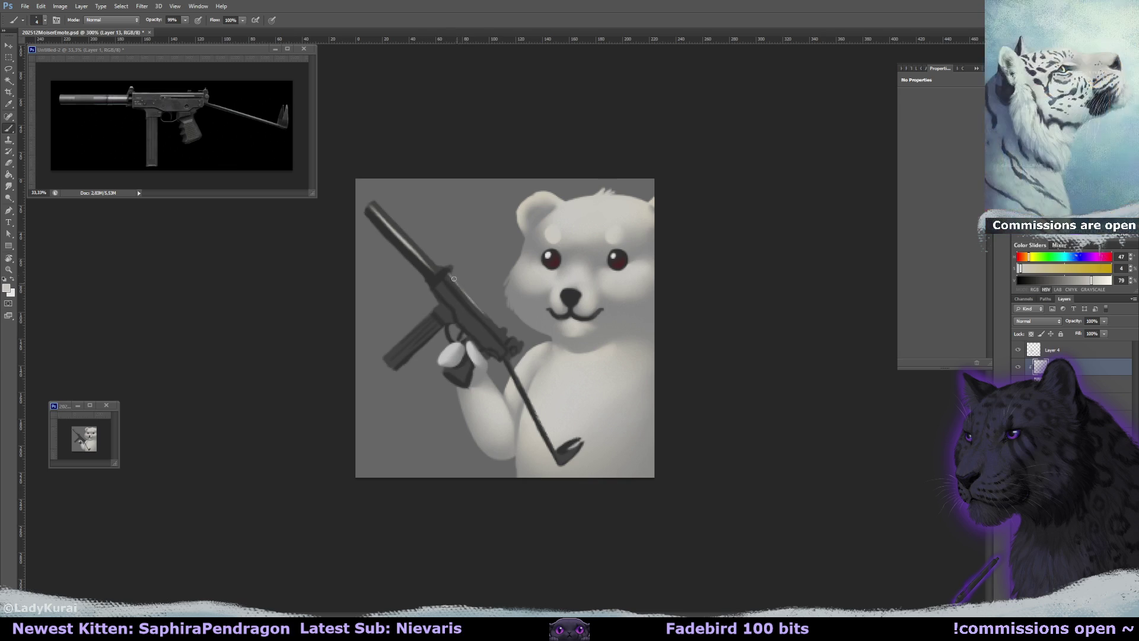
pyautogui.moveTo(443, 284)
pyautogui.mouseDown()
pyautogui.moveTo(459, 310)
pyautogui.moveTo(436, 279)
pyautogui.moveTo(472, 308)
pyautogui.moveTo(418, 327)
pyautogui.moveTo(389, 358)
pyautogui.mouseUp()
# Resize the Eraser and move between Layer 3, Layer 12 and Layer 13
pyautogui.press('e')
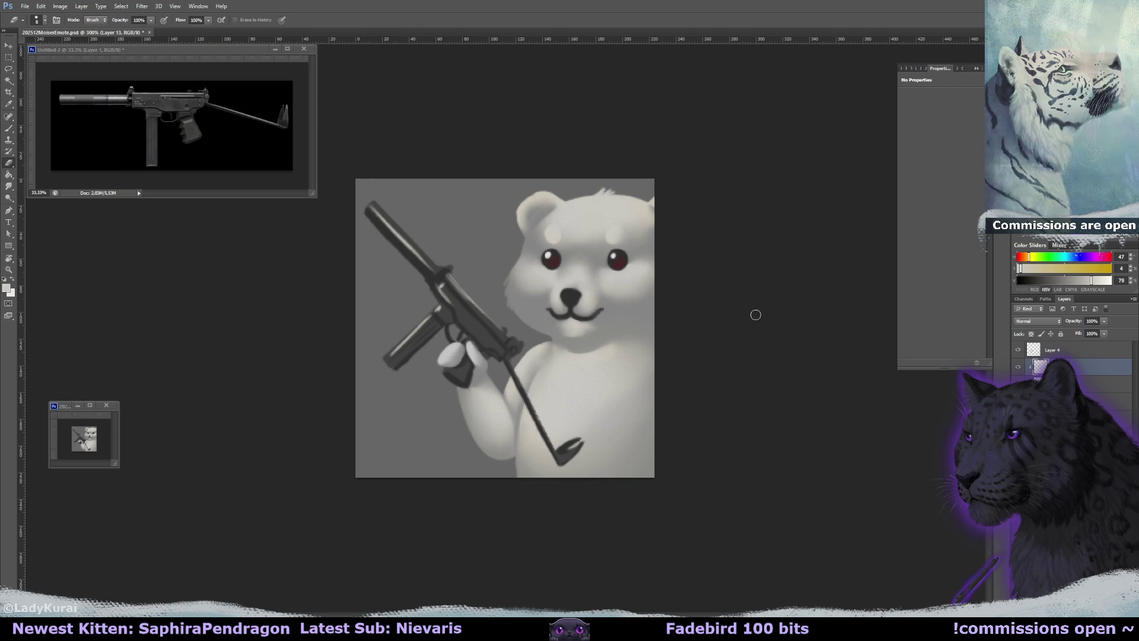
pyautogui.hotkey('alt', '[')
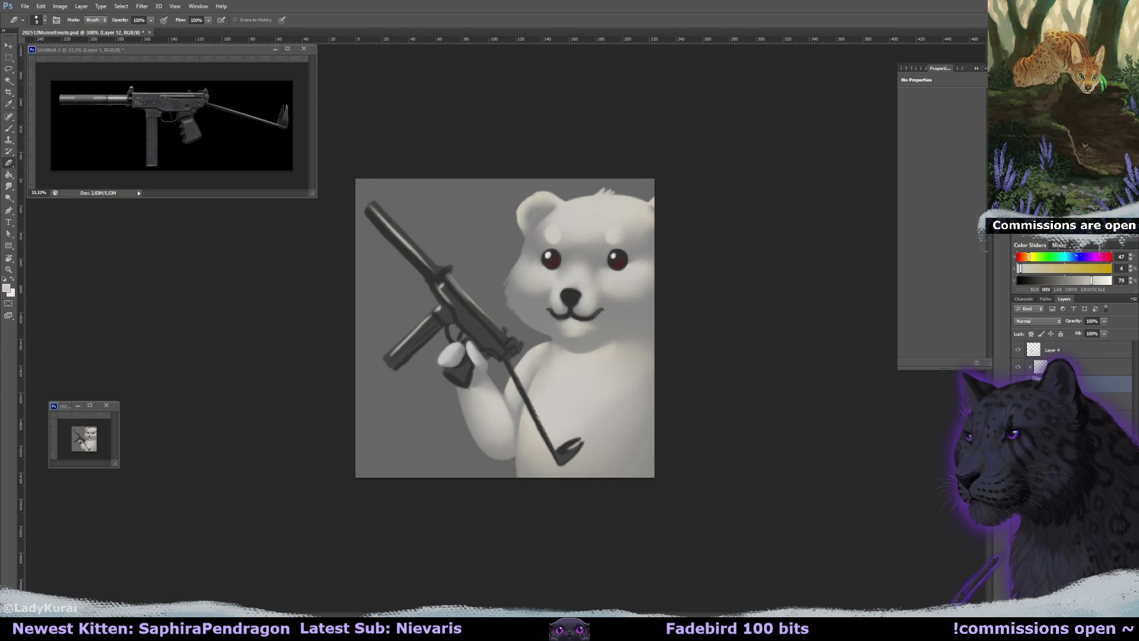
pyautogui.hotkey('alt', '[')
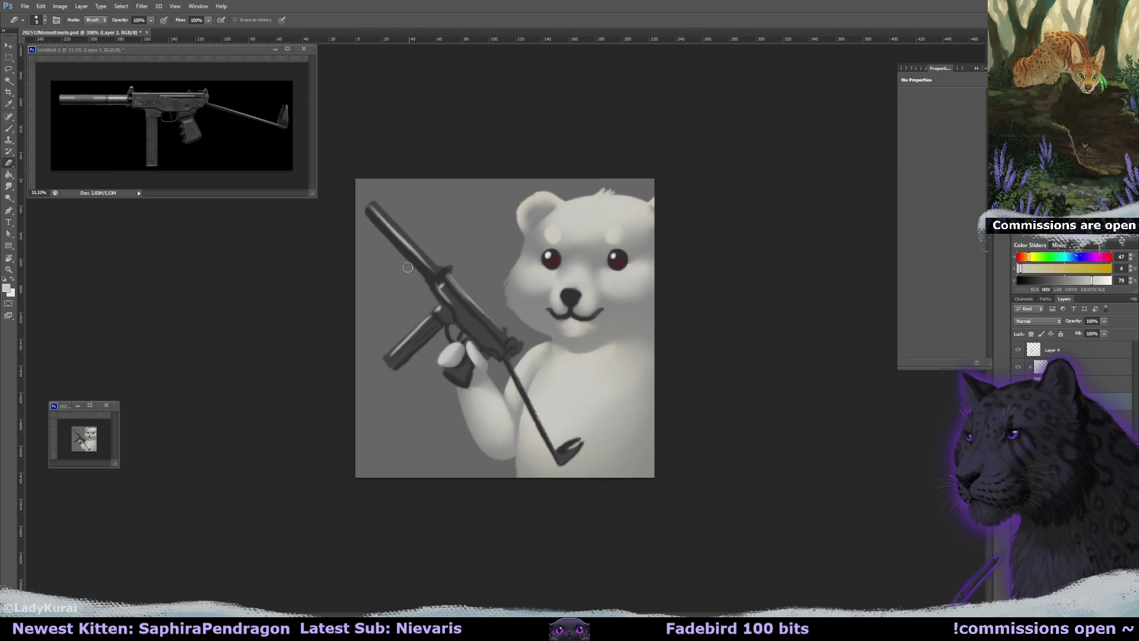
pyautogui.keyDown('alt'); pyautogui.rightClick(409, 286); pyautogui.keyUp('alt')
pyautogui.click(1104, 383)
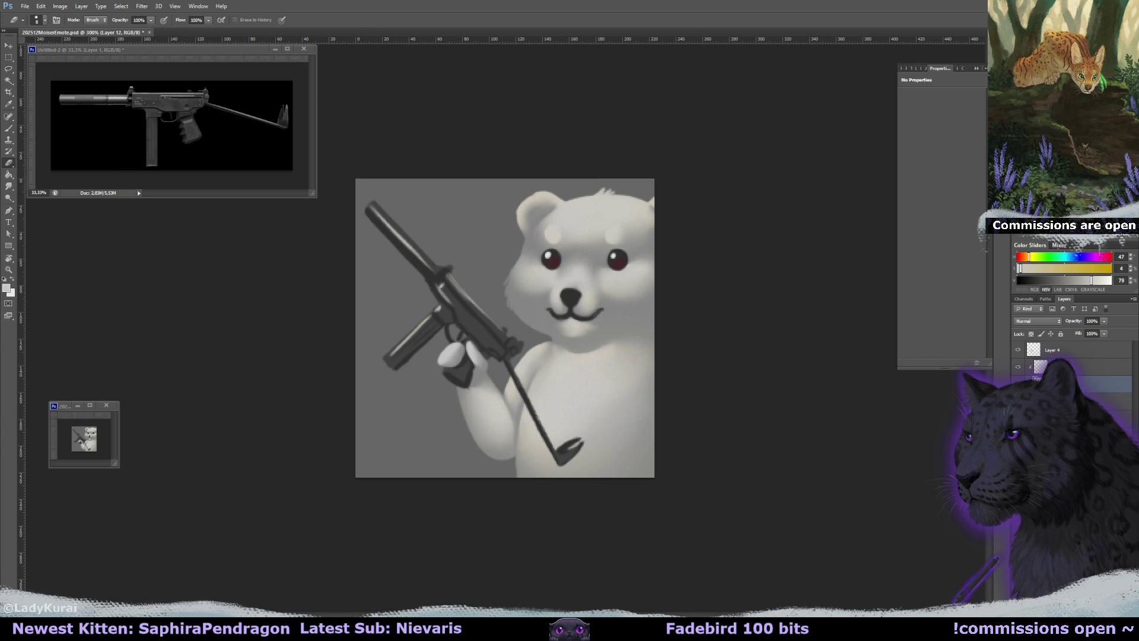
pyautogui.click(1023, 367)
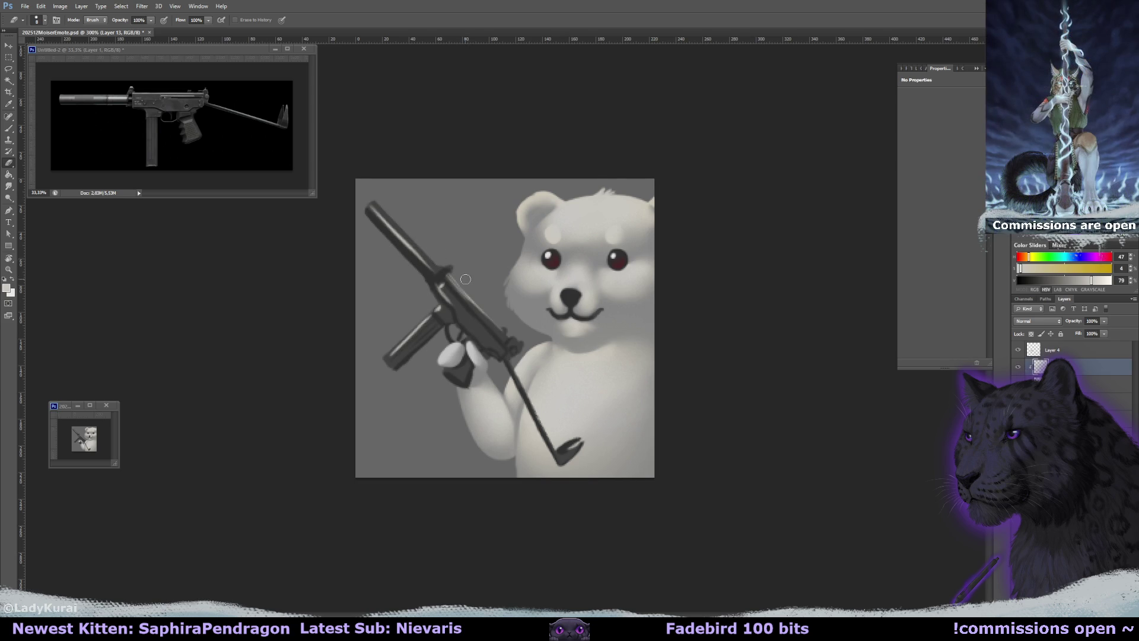
# Paint a dark hook at the strap's end with an 8 px brush
pyautogui.press('b')
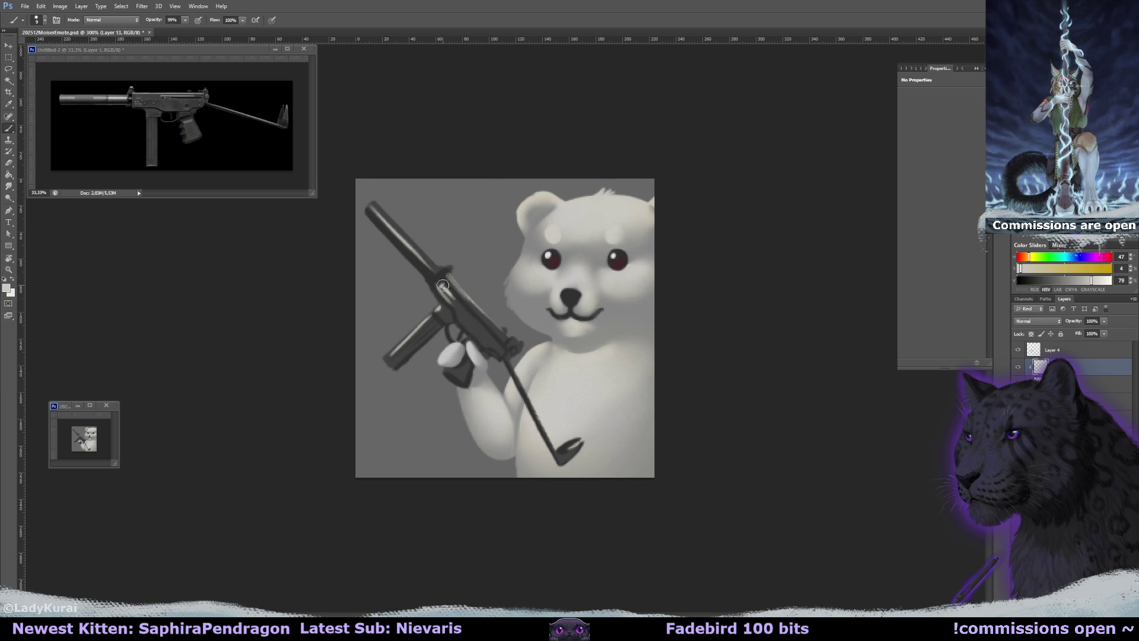
pyautogui.press('r')
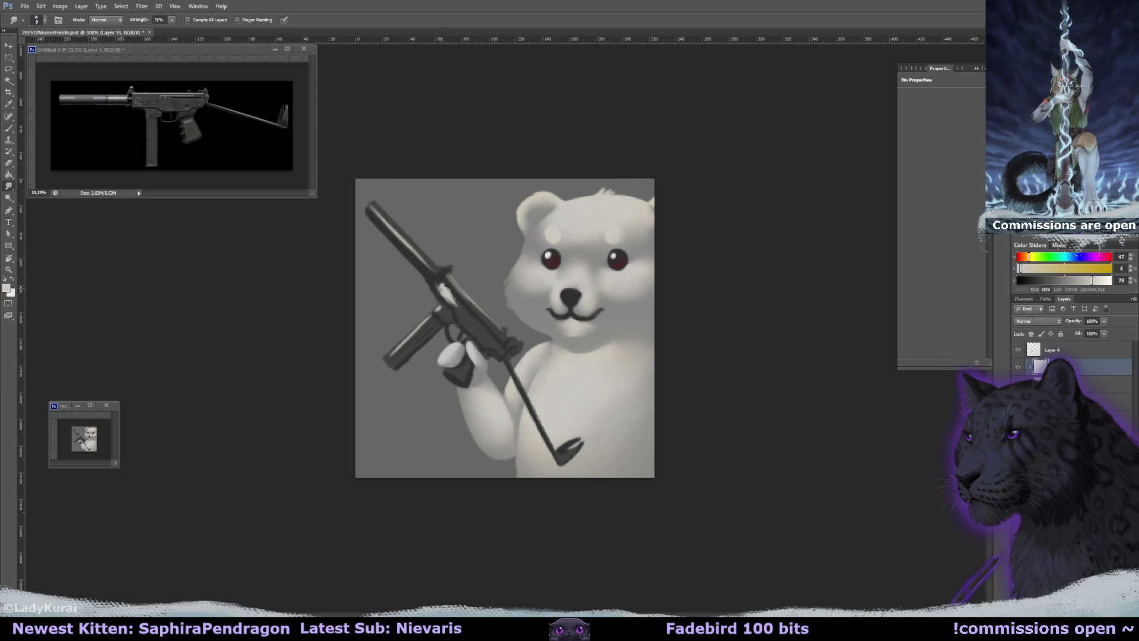
pyautogui.press('e')
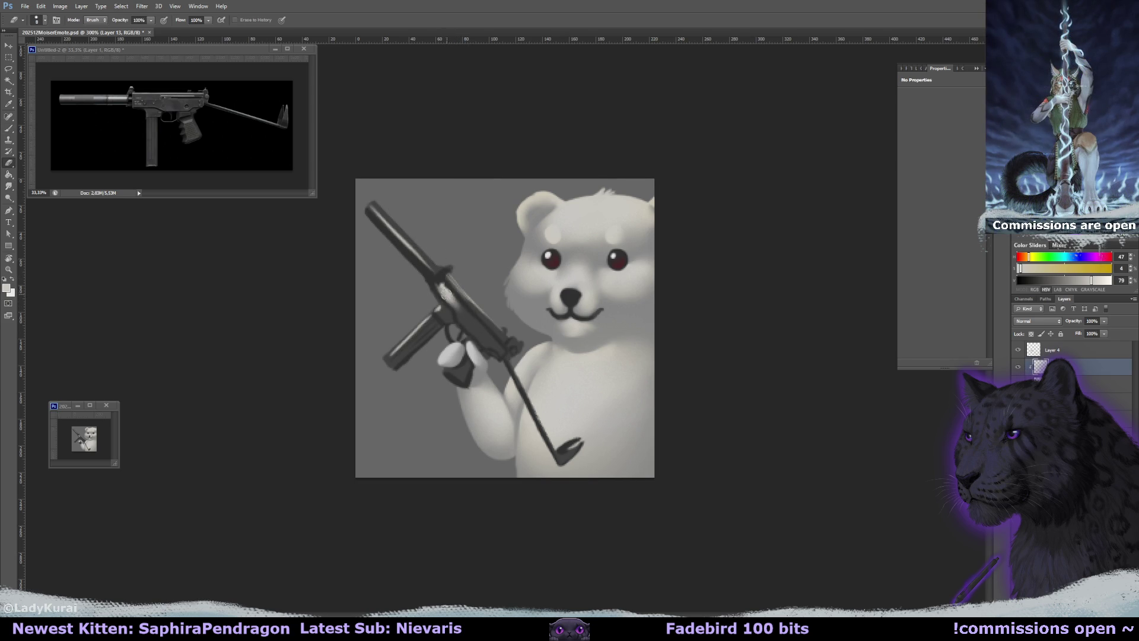
pyautogui.press('r')
pyautogui.press('e')
pyautogui.press('r')
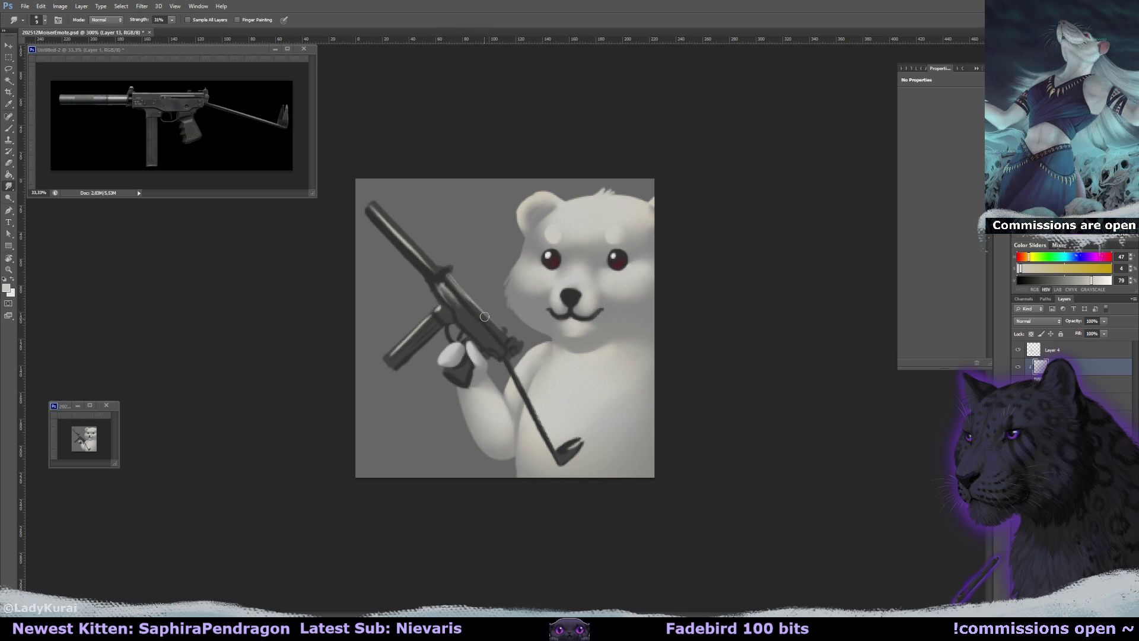
pyautogui.press('b')
pyautogui.keyDown('alt'); pyautogui.rightClick(567, 453); pyautogui.keyUp('alt')
pyautogui.moveTo(567, 454); pyautogui.dragTo(579, 445)
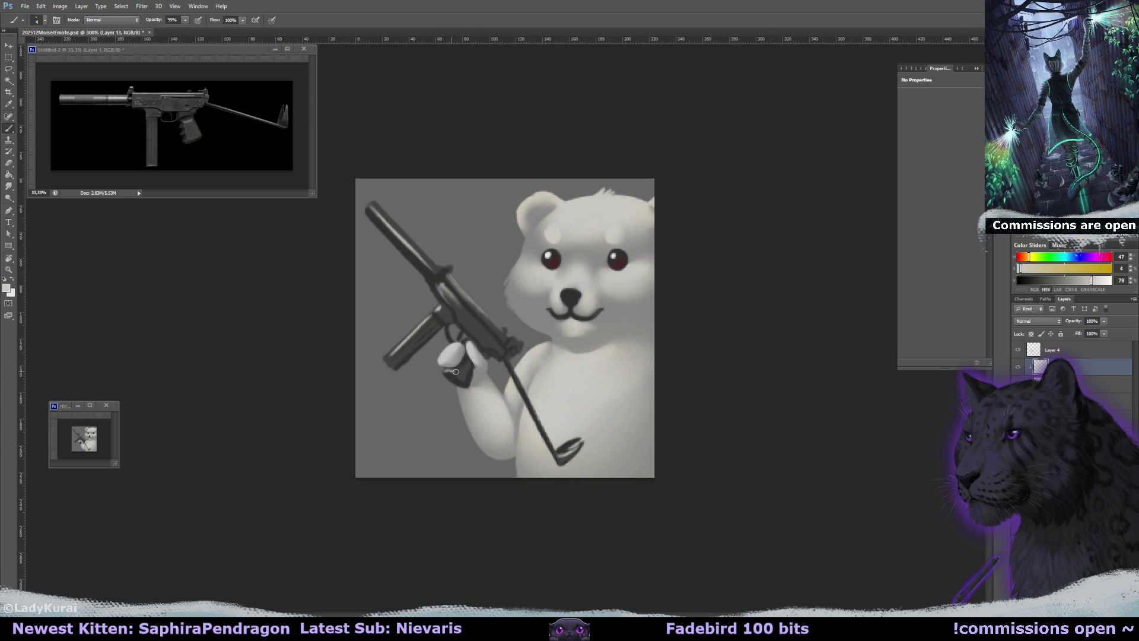
# Lower the layer opacity to 52% and tilt the canvas view slightly
pyautogui.press('r')
pyautogui.moveTo(1103, 320); pyautogui.dragTo(1082, 332)
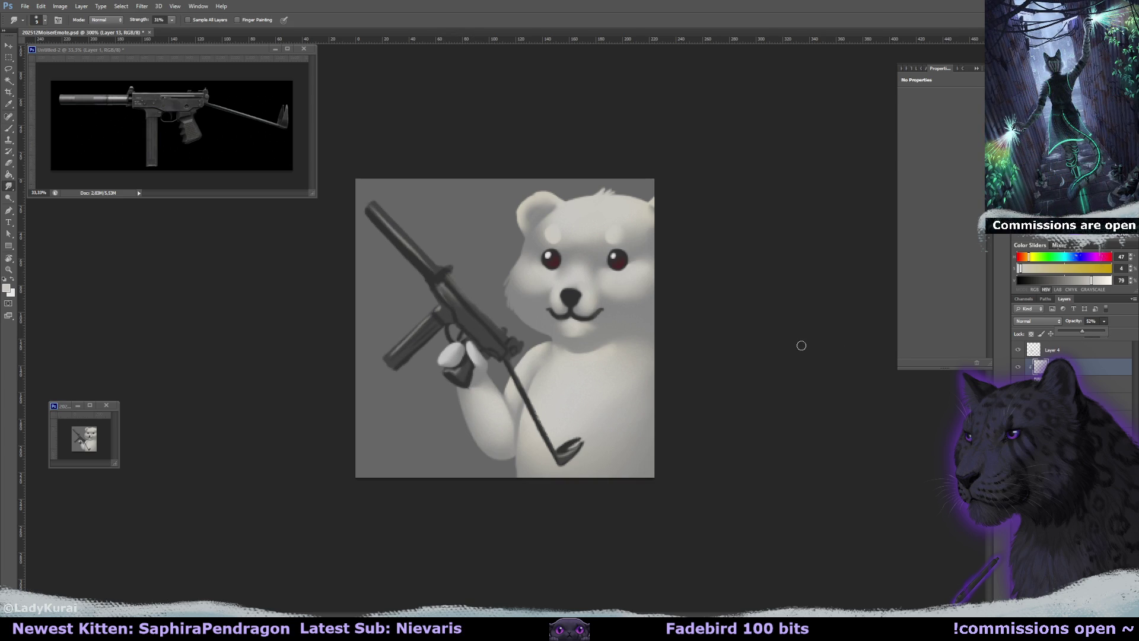
pyautogui.press('r')
pyautogui.moveTo(770, 295)
pyautogui.mouseDown()
pyautogui.moveTo(677, 188)
pyautogui.moveTo(741, 247)
pyautogui.moveTo(755, 325)
pyautogui.moveTo(745, 262)
pyautogui.moveTo(651, 139)
pyautogui.mouseUp()
pyautogui.press('b')
pyautogui.press('r')
pyautogui.moveTo(417, 323); pyautogui.dragTo(447, 260)
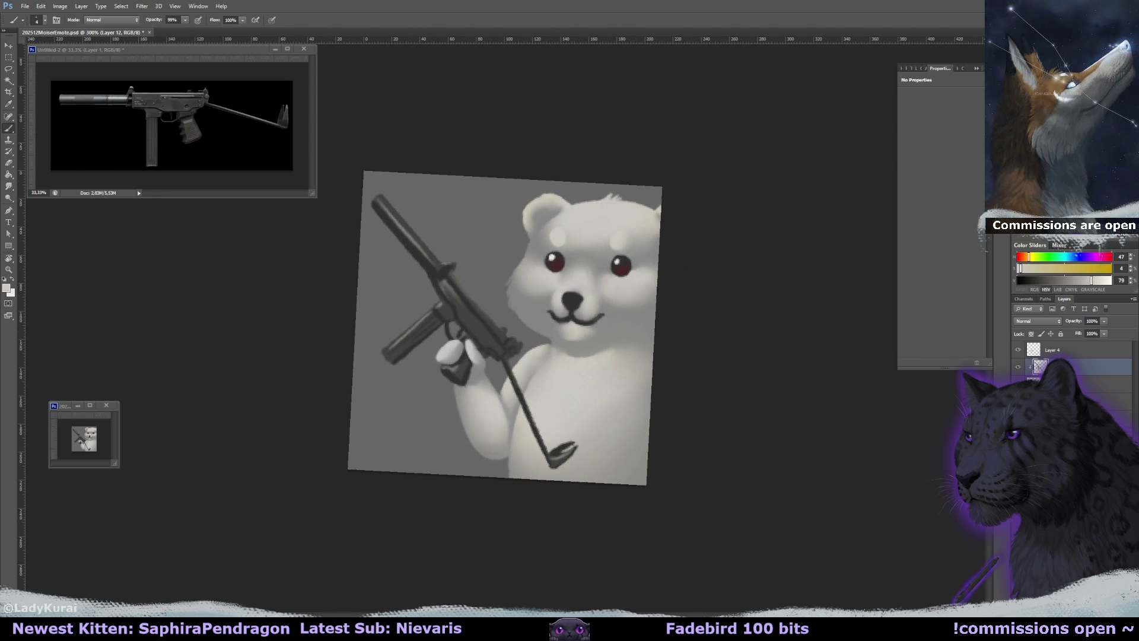
# Rotate the canvas about 50° and repaint the barrel's top edge in a sampled, slightly darker grey
pyautogui.press('r')
pyautogui.moveTo(506, 212)
pyautogui.mouseDown()
pyautogui.moveTo(437, 224)
pyautogui.moveTo(413, 315)
pyautogui.moveTo(418, 354)
pyautogui.mouseUp()
pyautogui.moveTo(485, 195); pyautogui.dragTo(502, 193)
pyautogui.press('b')
pyautogui.press('r')
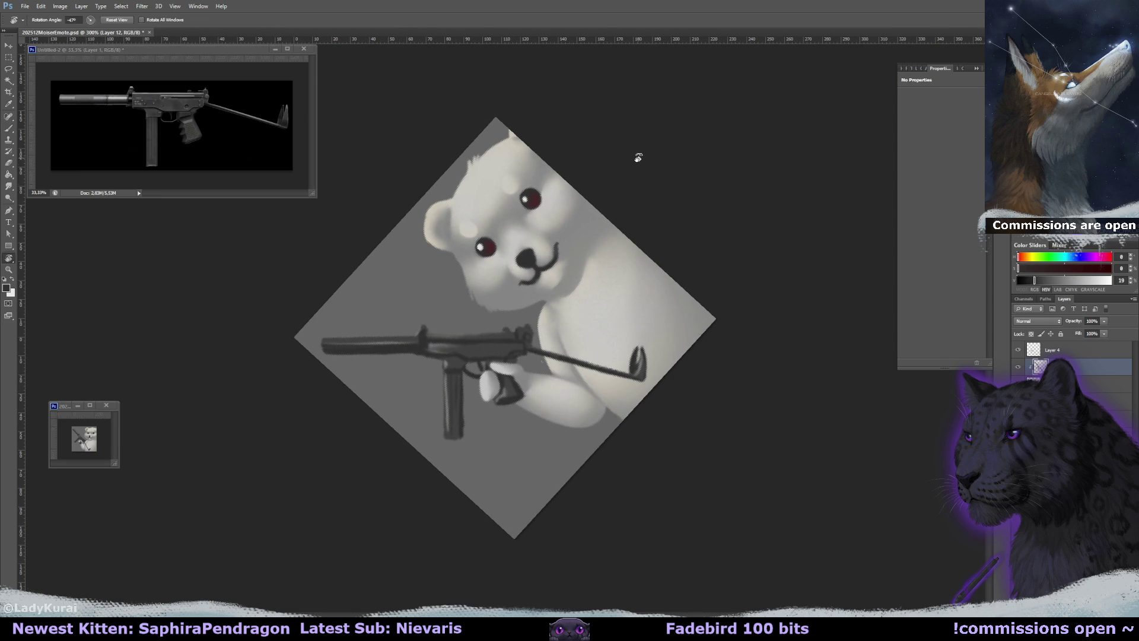
pyautogui.moveTo(638, 158); pyautogui.dragTo(644, 158)
pyautogui.press('b')
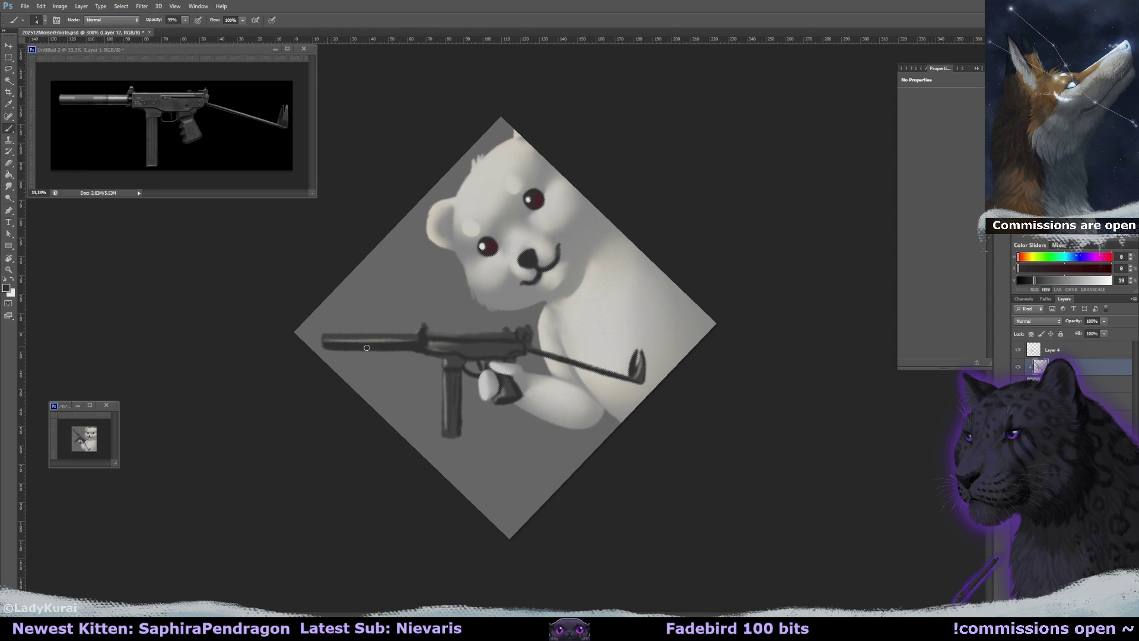
pyautogui.moveTo(372, 339); pyautogui.dragTo(383, 337)
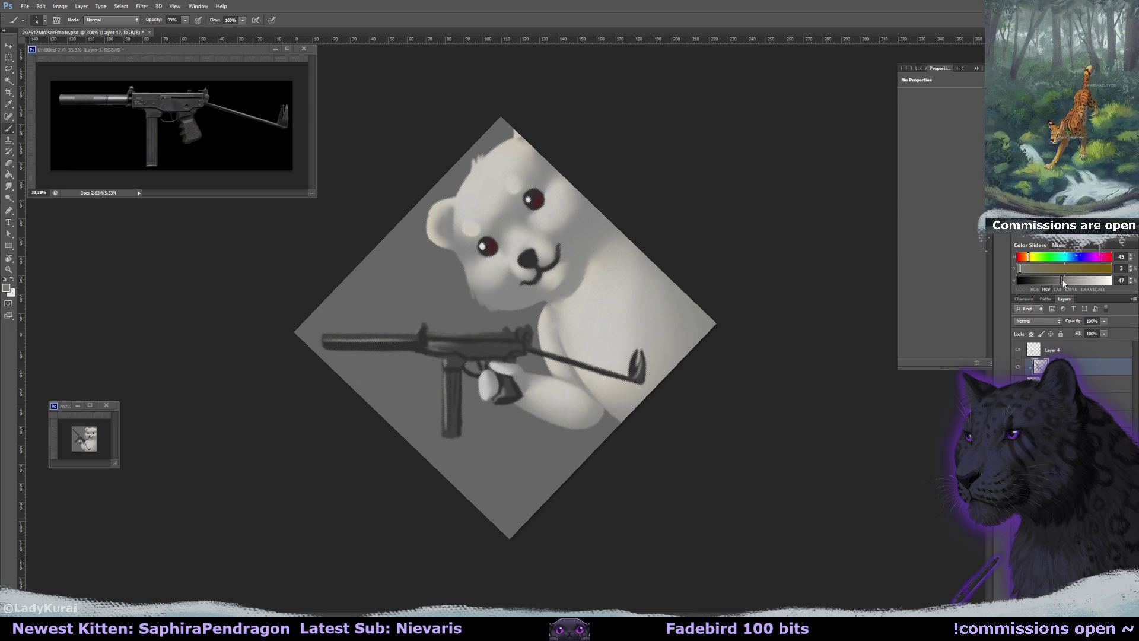
pyautogui.moveTo(1065, 286); pyautogui.dragTo(1063, 283)
pyautogui.moveTo(338, 333)
pyautogui.mouseDown()
pyautogui.moveTo(325, 336)
pyautogui.moveTo(497, 336)
pyautogui.mouseUp()
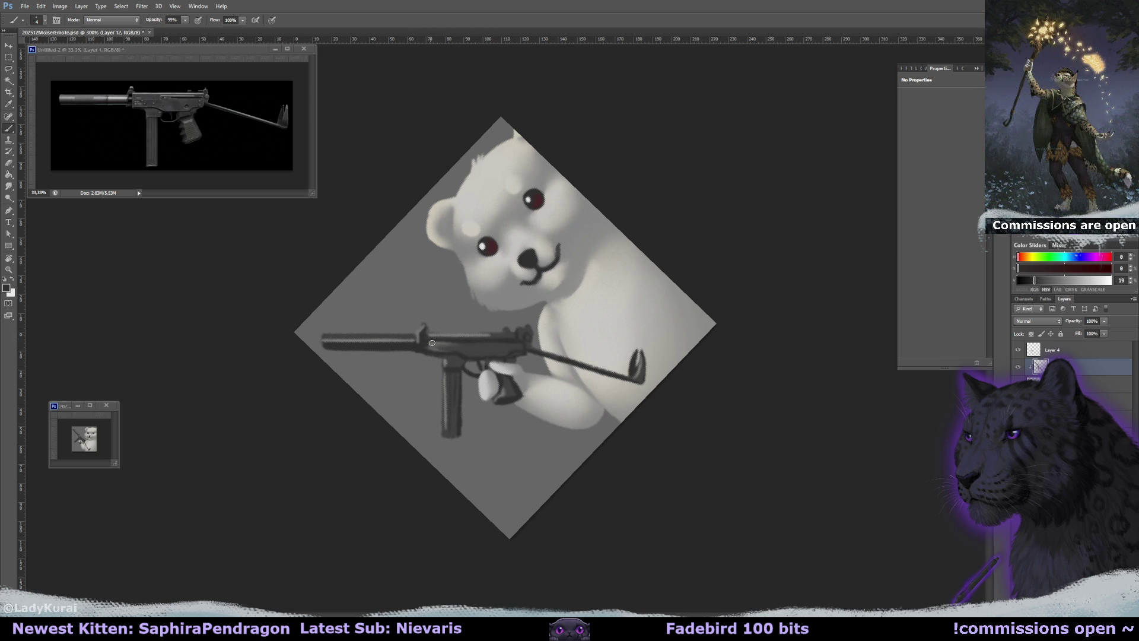
# Add a subtle grey stroke down the magazine and brighten the front sight with sampled gun greys
pyautogui.keyDown('alt'); pyautogui.click(427, 344); pyautogui.keyUp('alt')
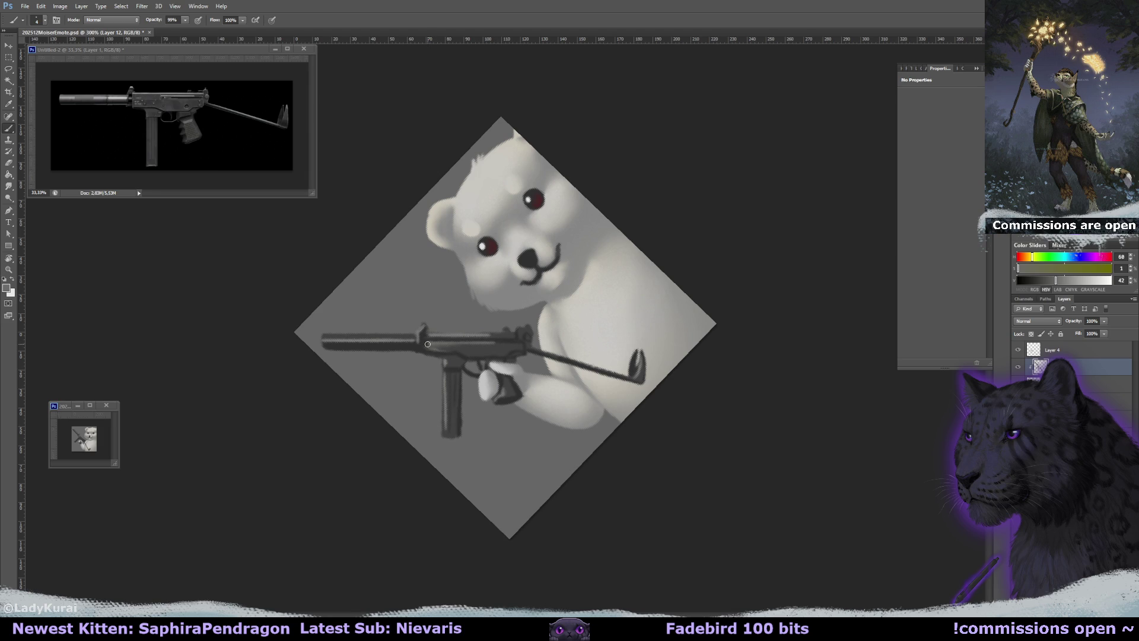
pyautogui.moveTo(446, 371); pyautogui.dragTo(448, 432)
pyautogui.keyDown('alt'); pyautogui.click(461, 368); pyautogui.keyUp('alt')
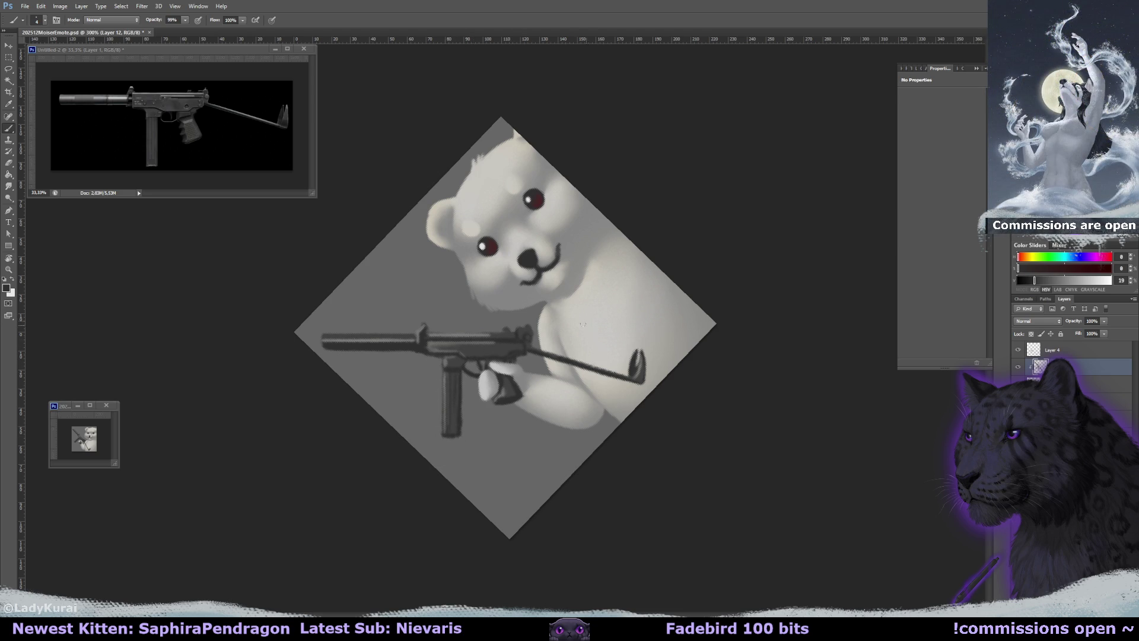
pyautogui.keyDown('alt'); pyautogui.click(482, 336); pyautogui.keyUp('alt')
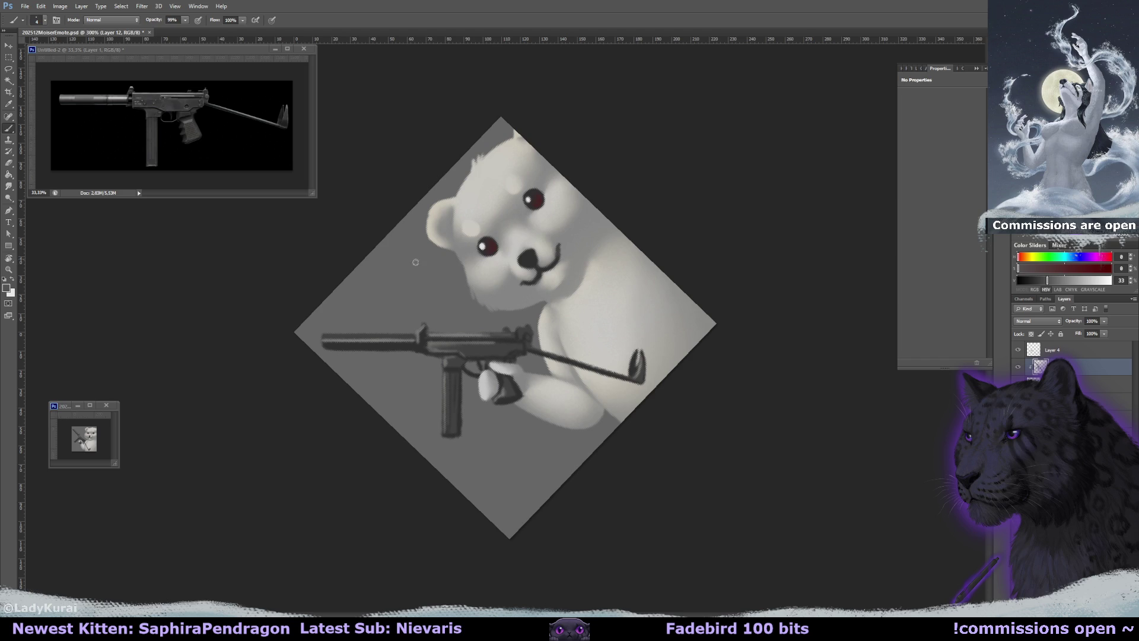
pyautogui.keyDown('alt'); pyautogui.click(423, 334); pyautogui.keyUp('alt')
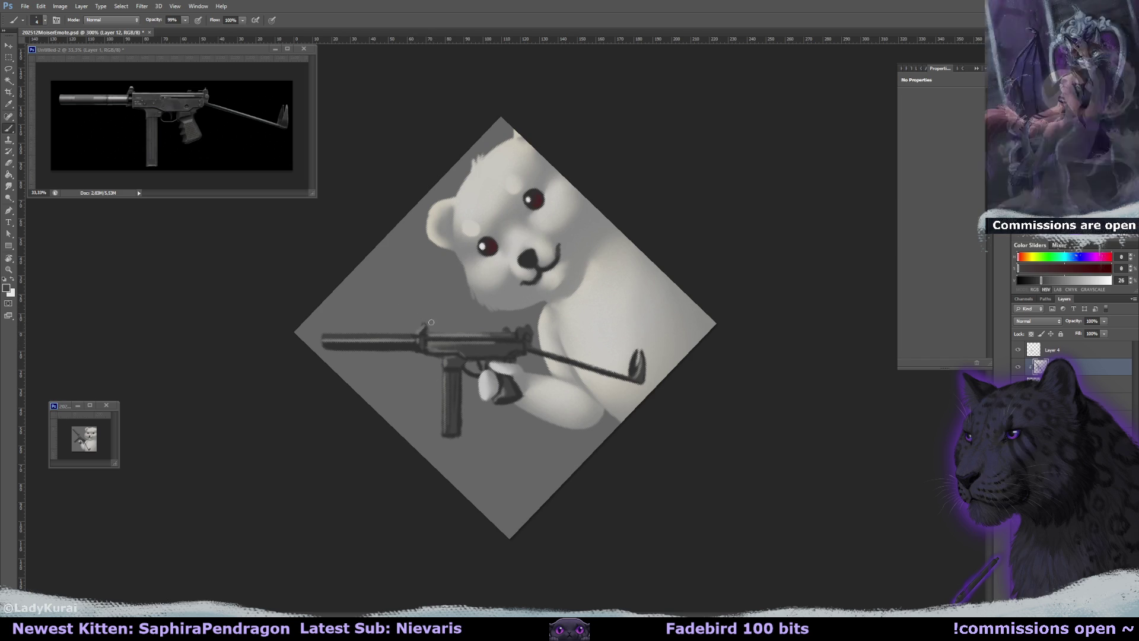
pyautogui.keyDown('alt'); pyautogui.click(423, 341); pyautogui.keyUp('alt')
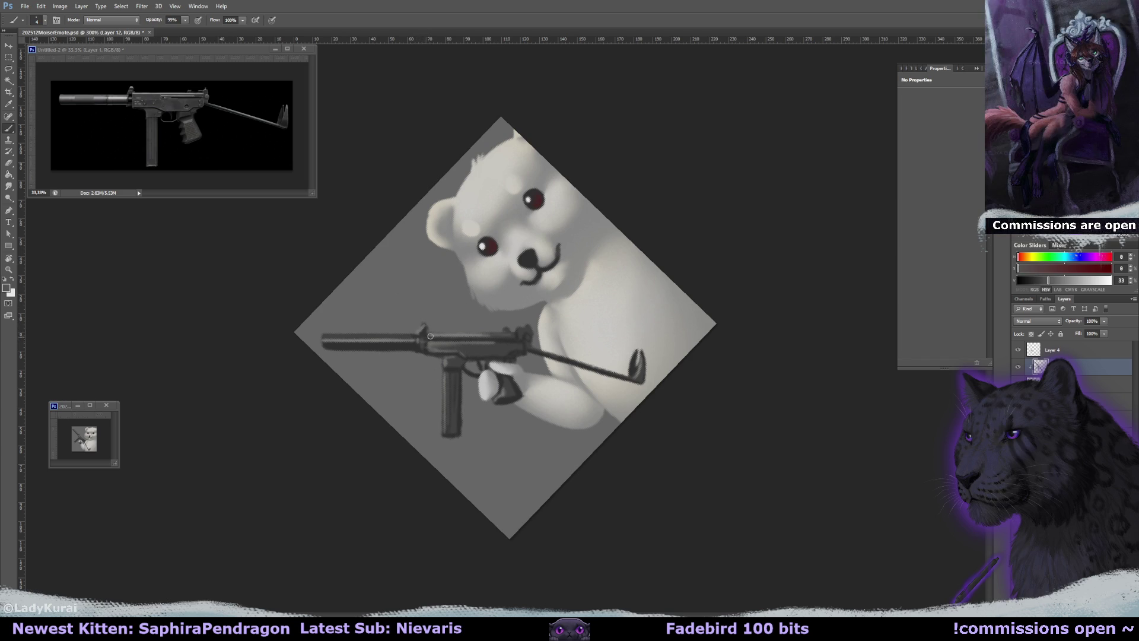
pyautogui.keyDown('alt'); pyautogui.click(423, 333); pyautogui.keyUp('alt')
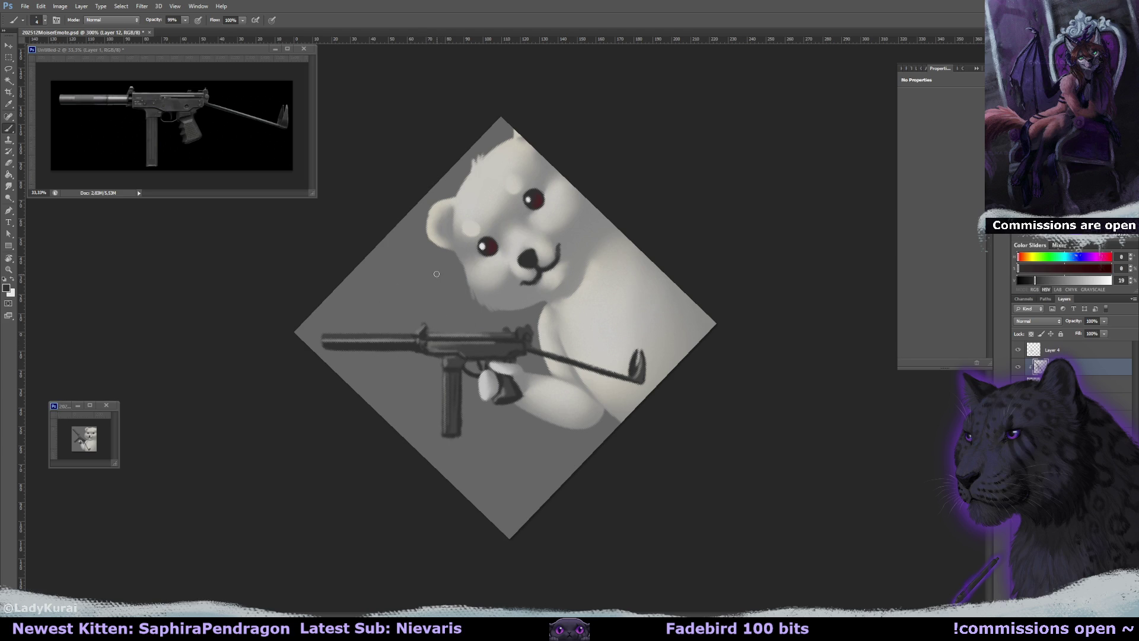
pyautogui.keyDown('alt'); pyautogui.click(460, 342); pyautogui.keyUp('alt')
pyautogui.keyDown('alt'); pyautogui.click(436, 328); pyautogui.keyUp('alt')
pyautogui.moveTo(423, 324); pyautogui.dragTo(421, 336)
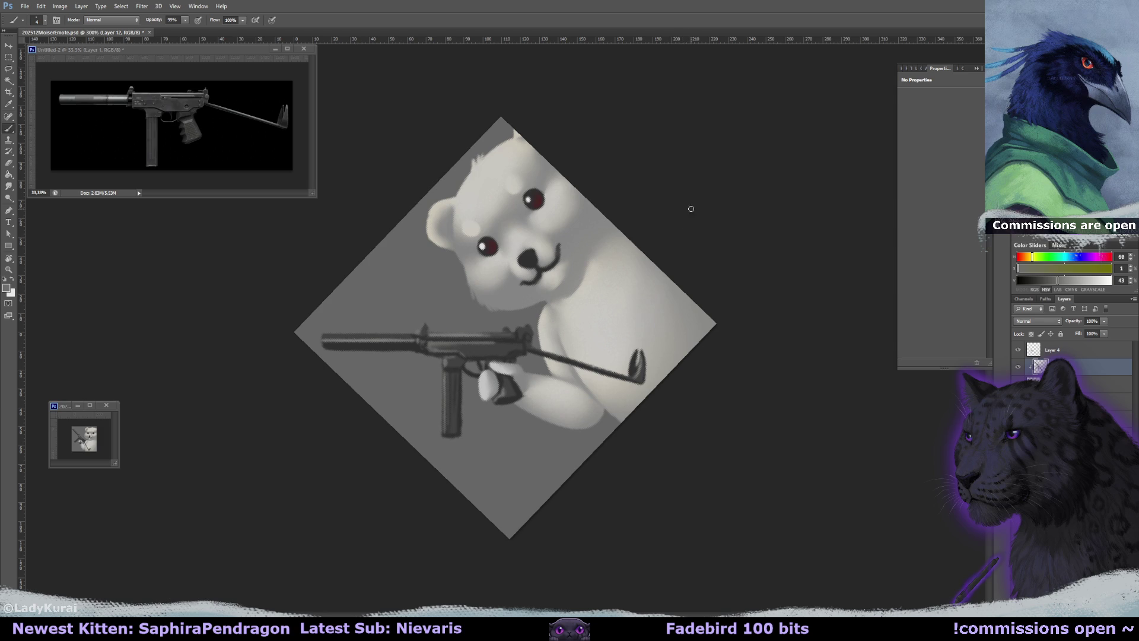
pyautogui.moveTo(699, 197)
pyautogui.mouseDown()
pyautogui.moveTo(735, 386)
pyautogui.moveTo(780, 340)
pyautogui.mouseUp()
pyautogui.hotkey('alt', ']')
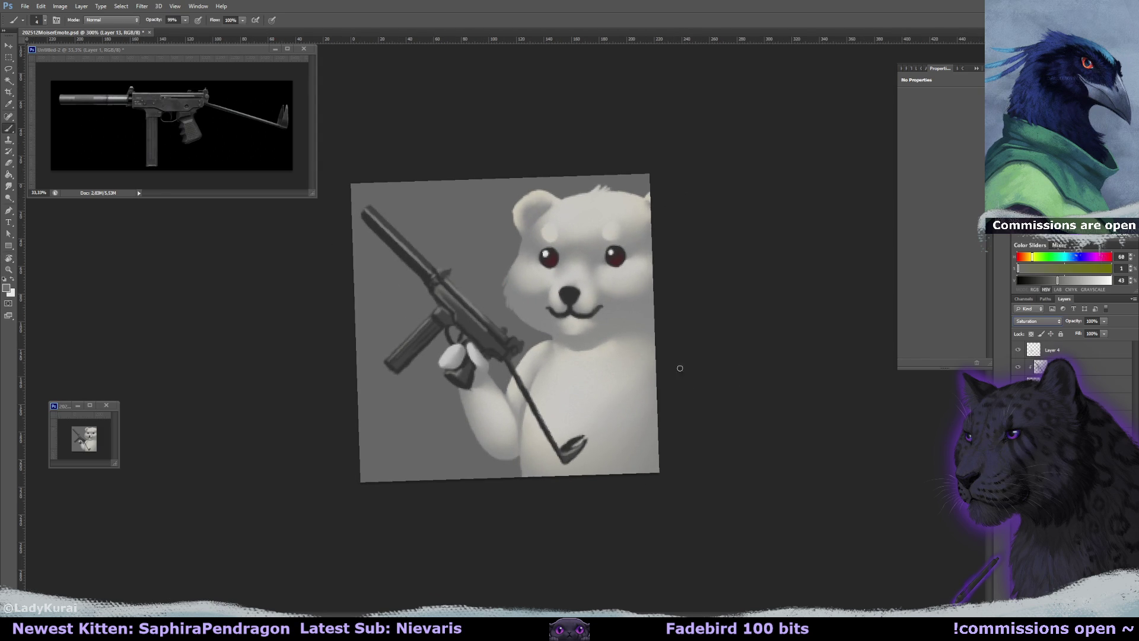
# Reset the canvas rotation to 0° and select the Brush
pyautogui.press('g')
pyautogui.keyDown('alt'); pyautogui.click(536, 303); pyautogui.keyUp('alt')
pyautogui.keyDown('alt'); pyautogui.click(478, 325); pyautogui.keyUp('alt')
pyautogui.press('r')
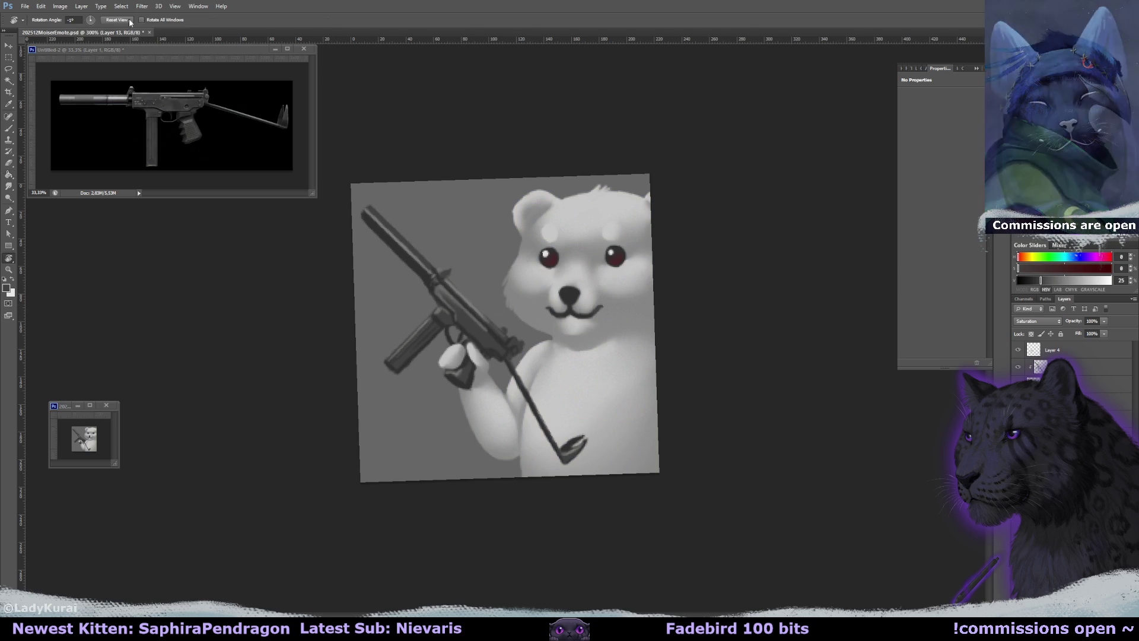
pyautogui.click(117, 20)
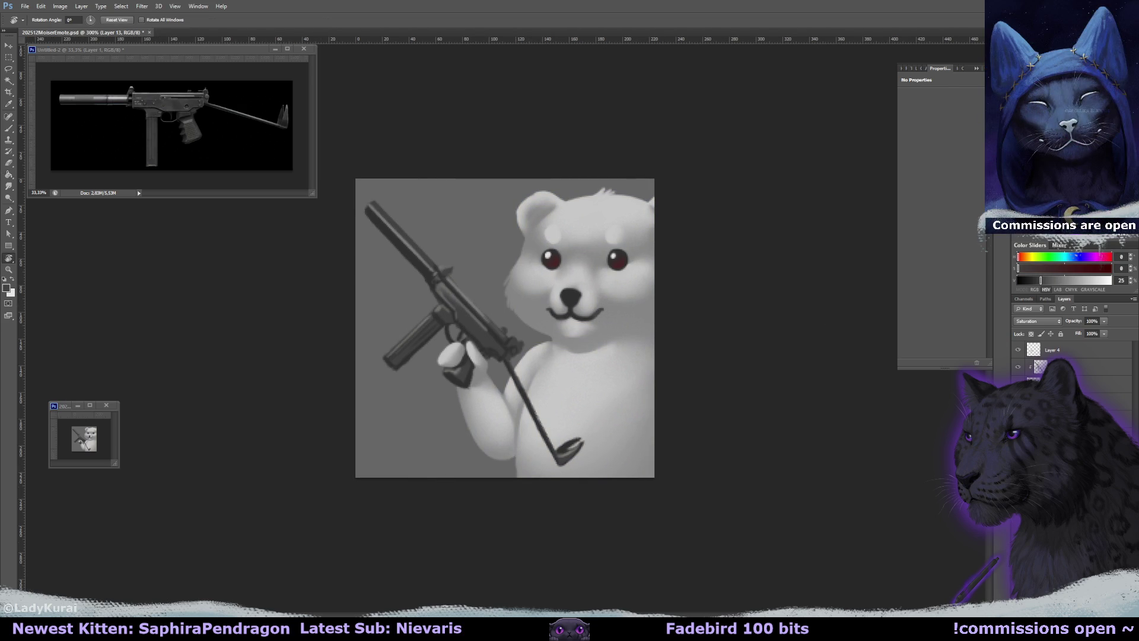
pyautogui.click(1086, 354)
pyautogui.press('b')
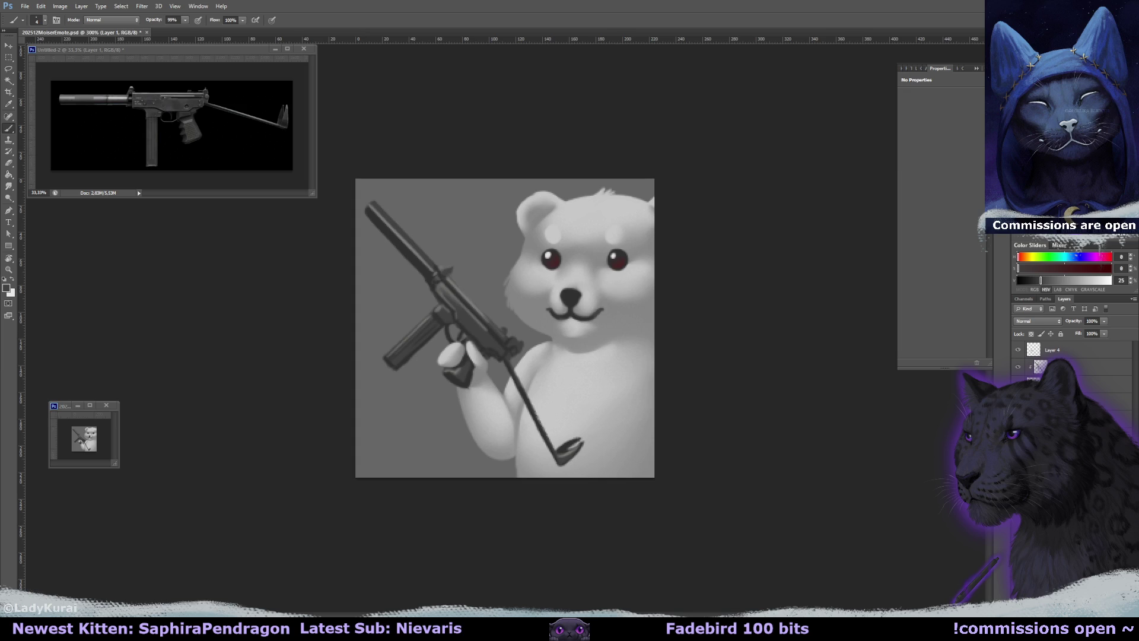
# On Layer 13, sample fur greys from the bear's face, chest and chin shadow
pyautogui.hotkey('alt', ']')
pyautogui.keyDown('alt'); pyautogui.click(603, 255); pyautogui.keyUp('alt')
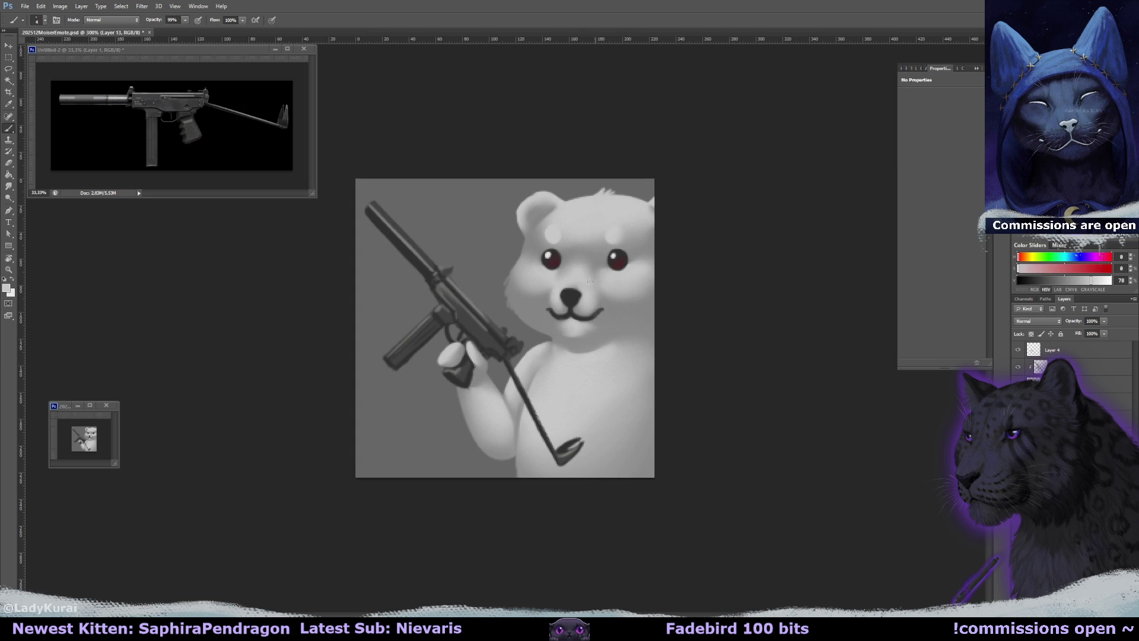
pyautogui.keyDown('alt'); pyautogui.click(624, 344); pyautogui.keyUp('alt')
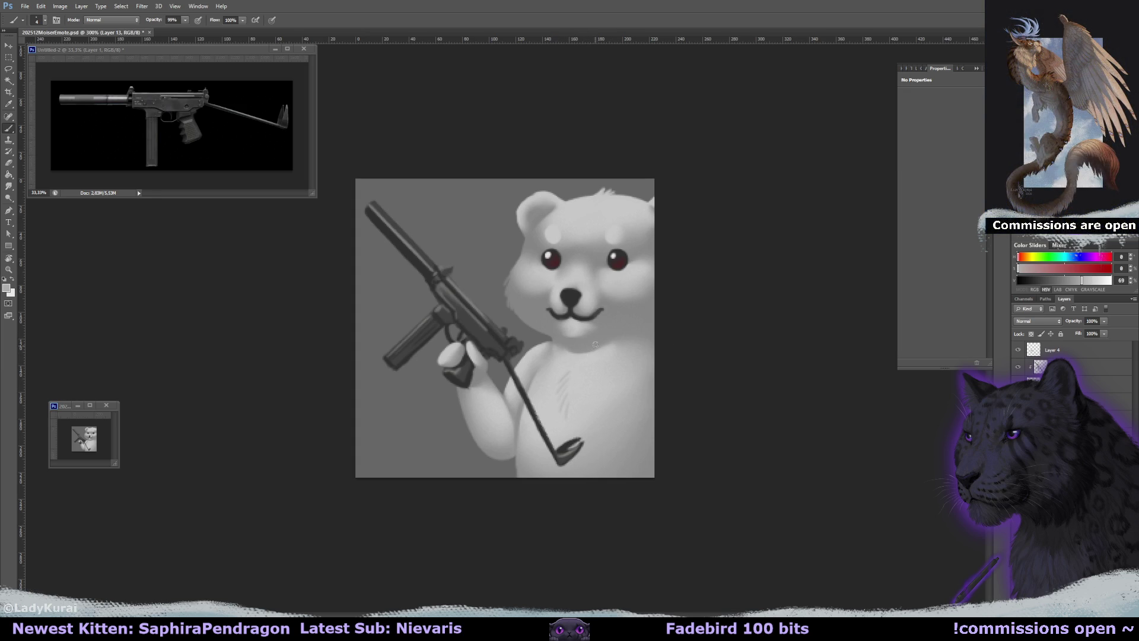
pyautogui.keyDown('alt'); pyautogui.click(583, 366); pyautogui.keyUp('alt')
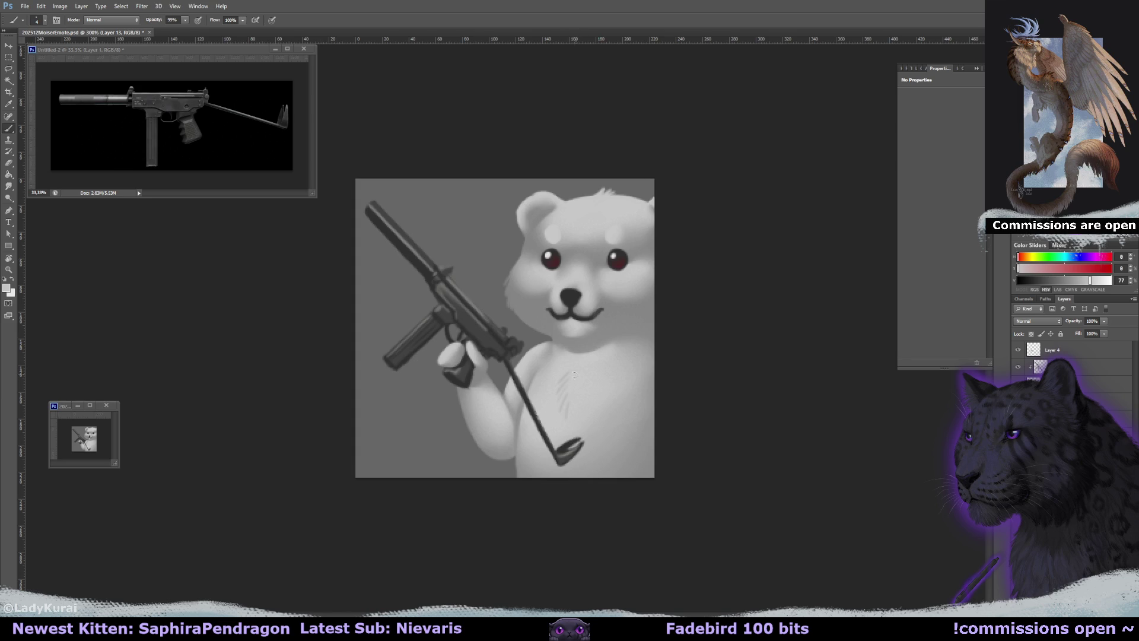
pyautogui.keyDown('alt'); pyautogui.click(600, 339); pyautogui.keyUp('alt')
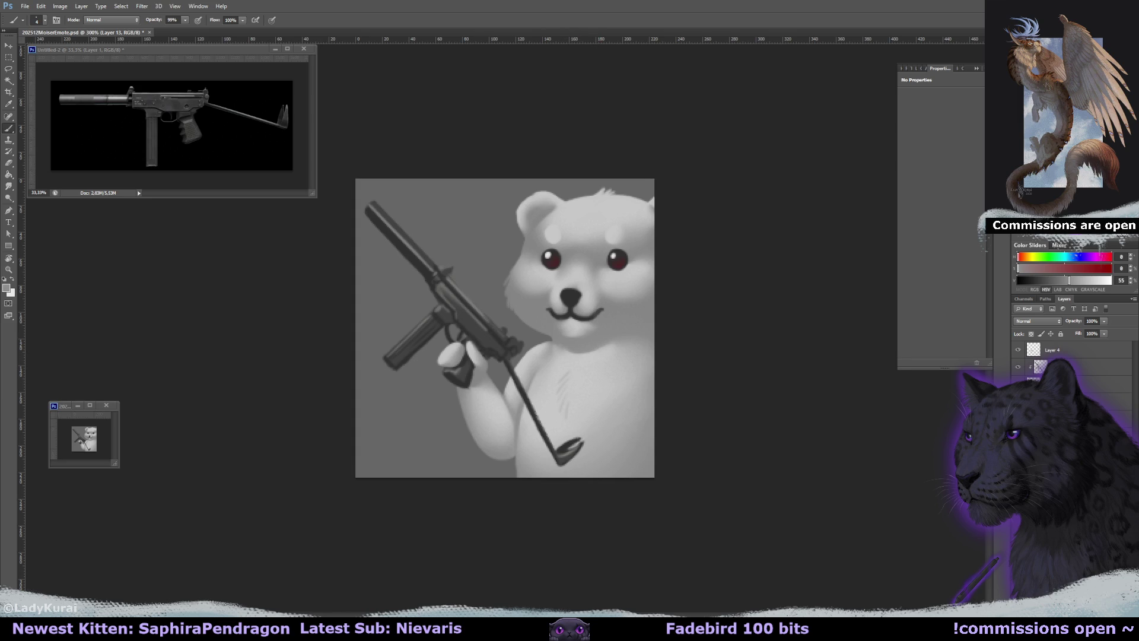
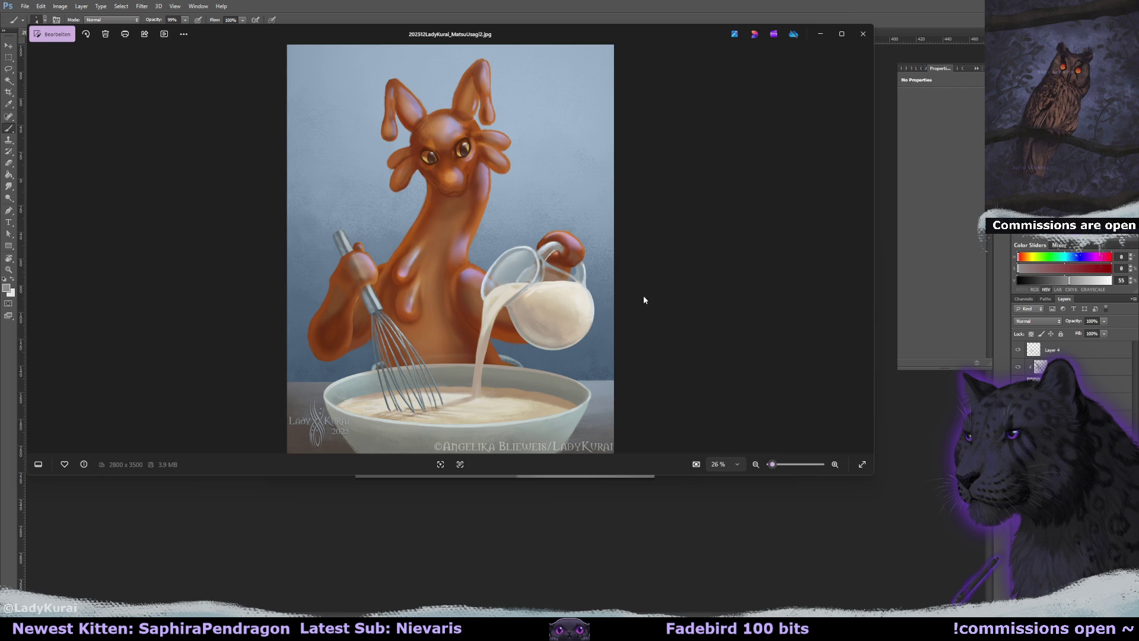
# Close the Windows Photos viewer with Alt+F4 to return to the bear emote in Photoshop
pyautogui.hotkey('alt', 'F4')
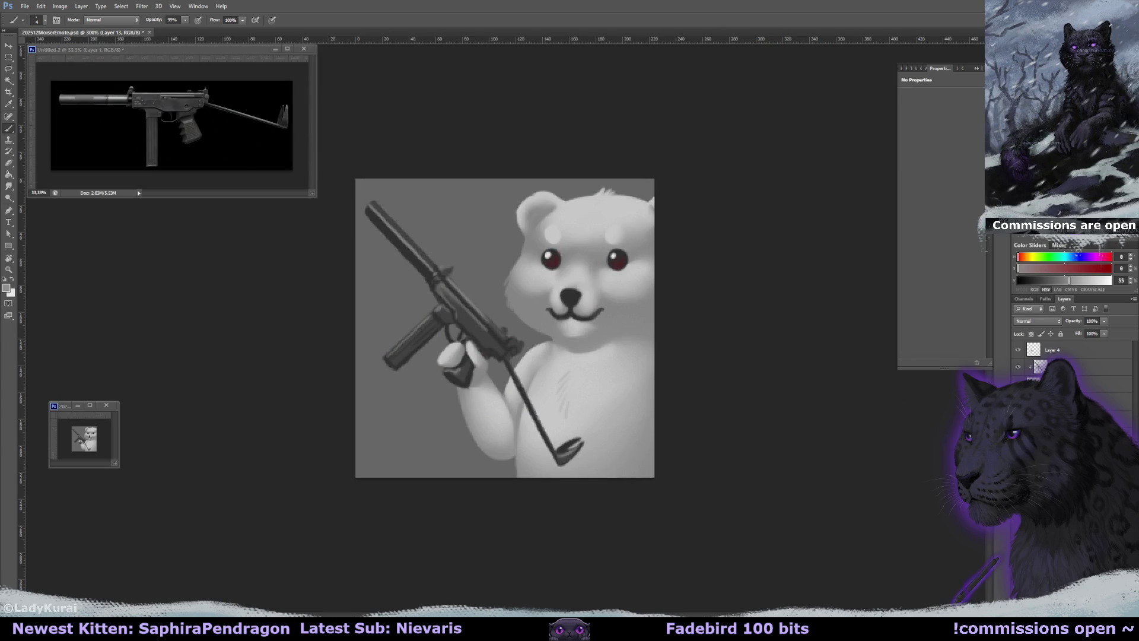
# Hide the reddish eye layer and paint both eyes grey at 55% layer opacity
pyautogui.hotkey('ctrl', ',')
pyautogui.hotkey('ctrl', ',')
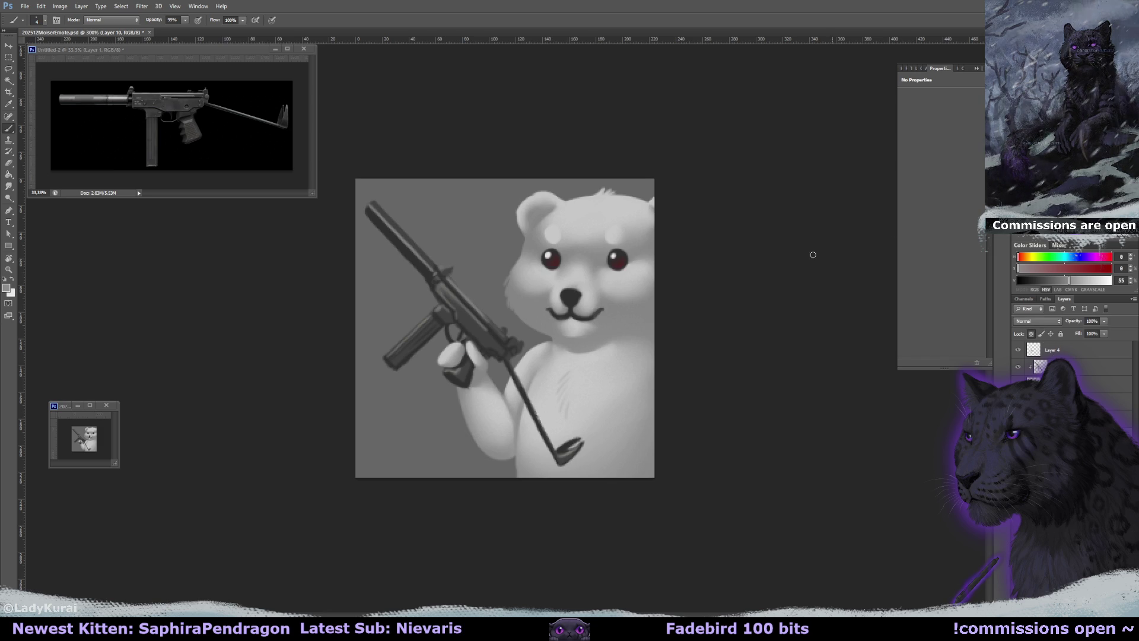
pyautogui.click(620, 258)
pyautogui.click(553, 259)
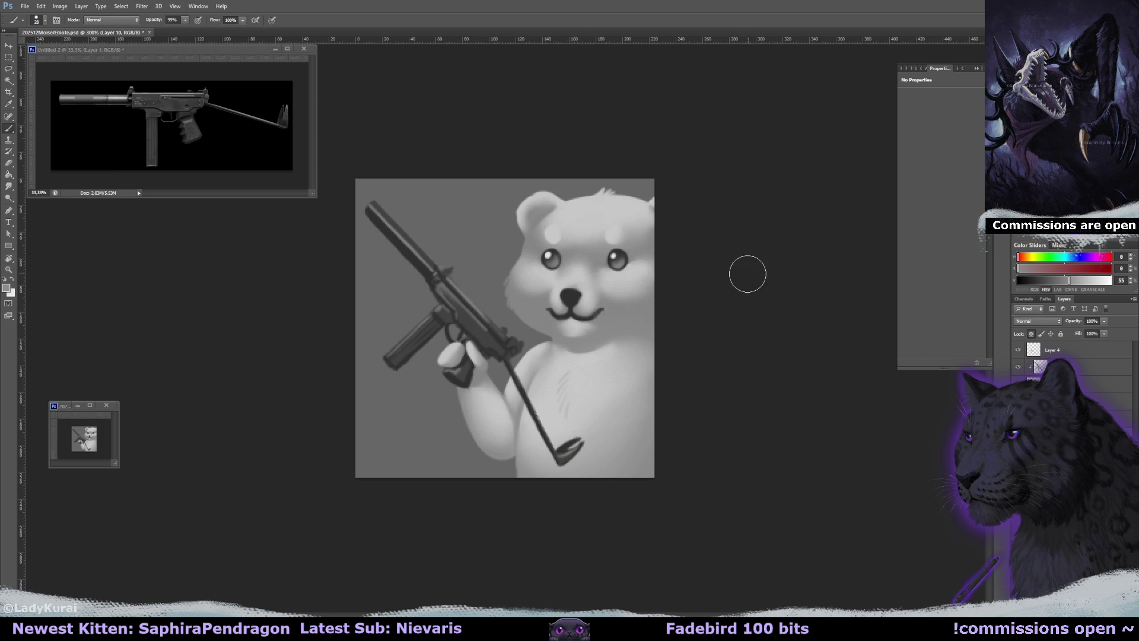
pyautogui.moveTo(1104, 321); pyautogui.dragTo(1083, 334)
# Paint light grey fur on the bear's left cheek with a 10 px brush
pyautogui.keyDown('alt'); pyautogui.click(569, 275); pyautogui.keyUp('alt')
pyautogui.moveTo(558, 297); pyautogui.dragTo(554, 295)
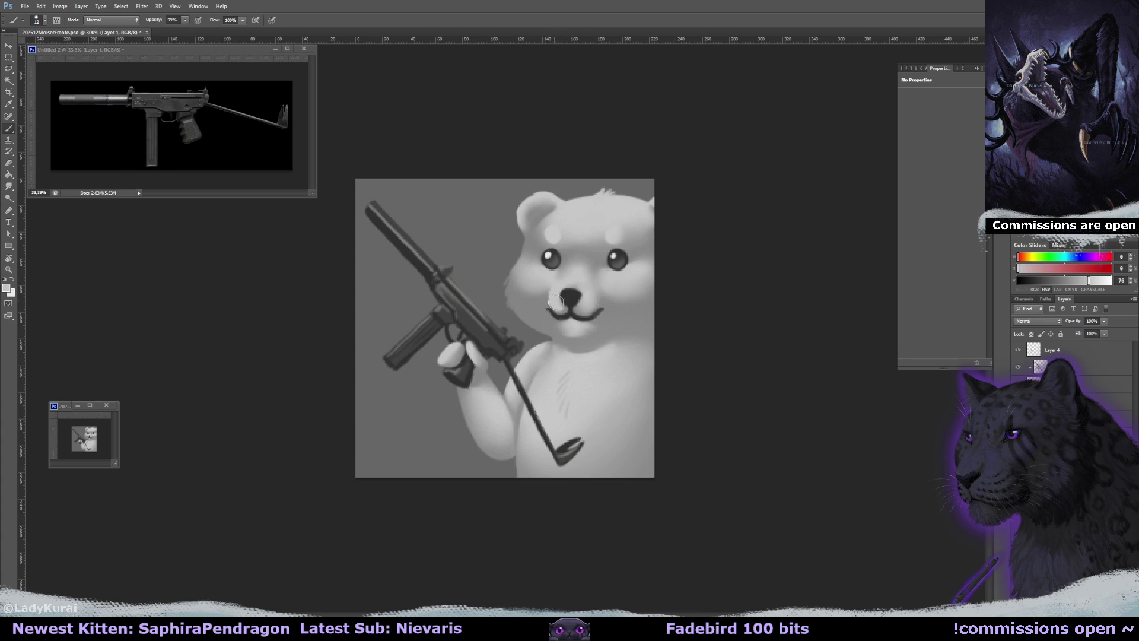
pyautogui.press('r')
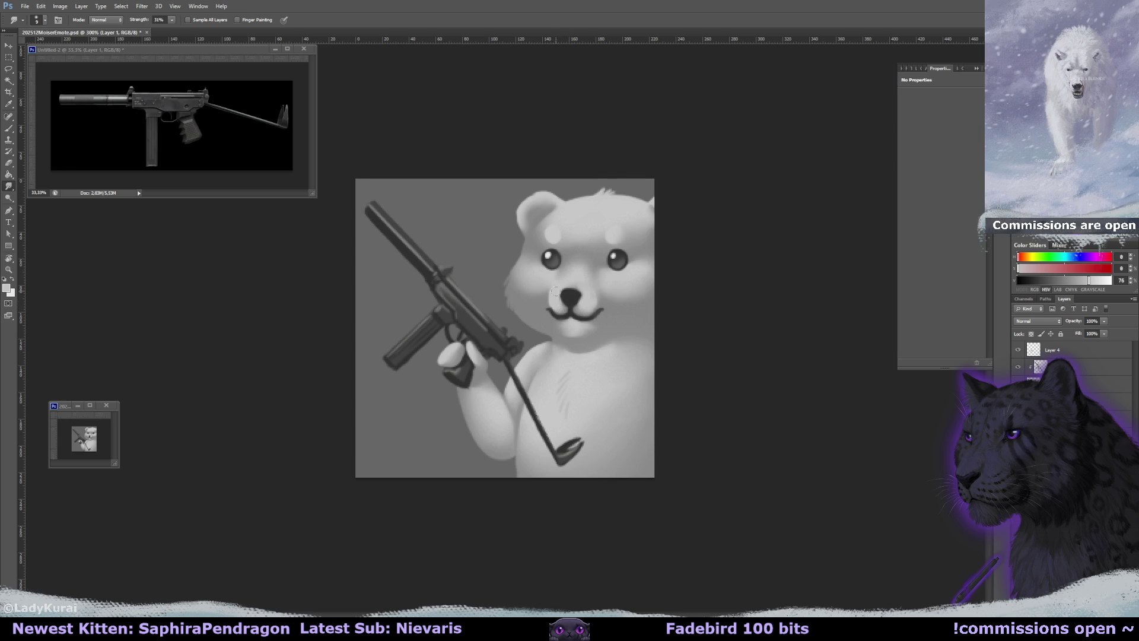
pyautogui.press('b')
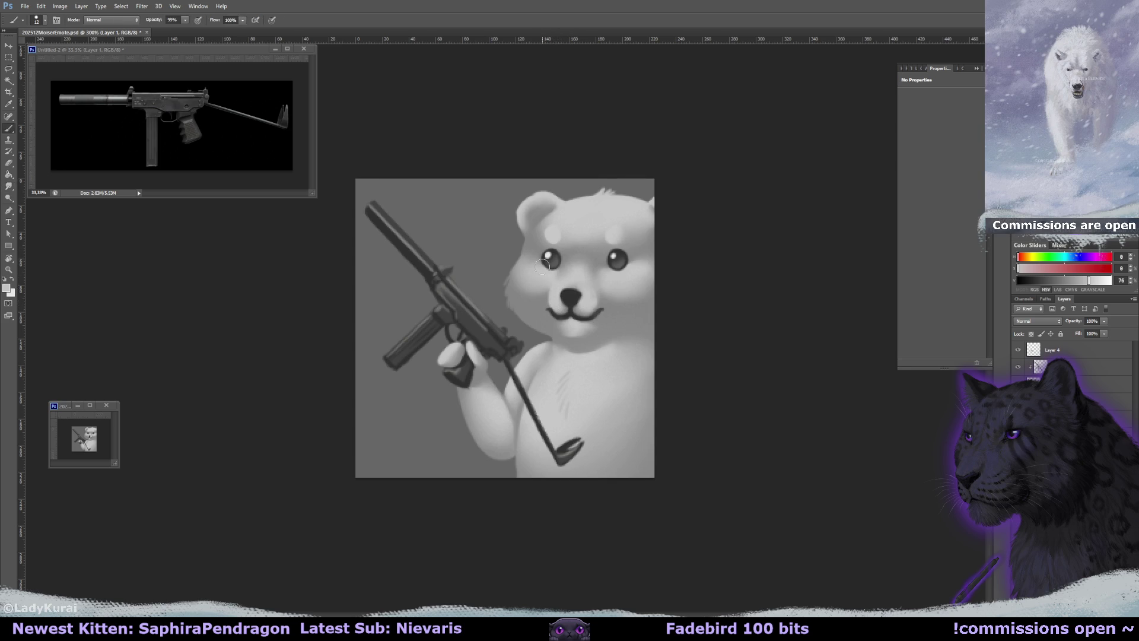
pyautogui.moveTo(518, 267); pyautogui.dragTo(523, 287)
pyautogui.keyDown('alt'); pyautogui.click(519, 274); pyautogui.keyUp('alt')
# On Layer 13, paint darker grey crescents above both brows and smudge them
pyautogui.hotkey('ctrl', 'shift', 'alt', 'n')
pyautogui.hotkey('alt', '[')
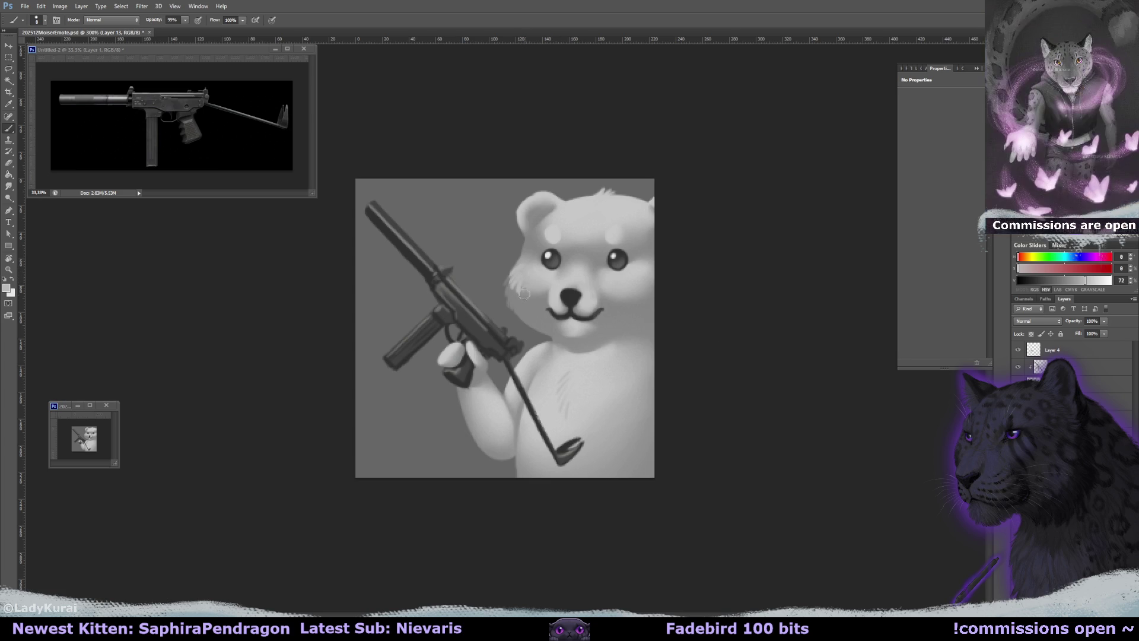
pyautogui.press('r')
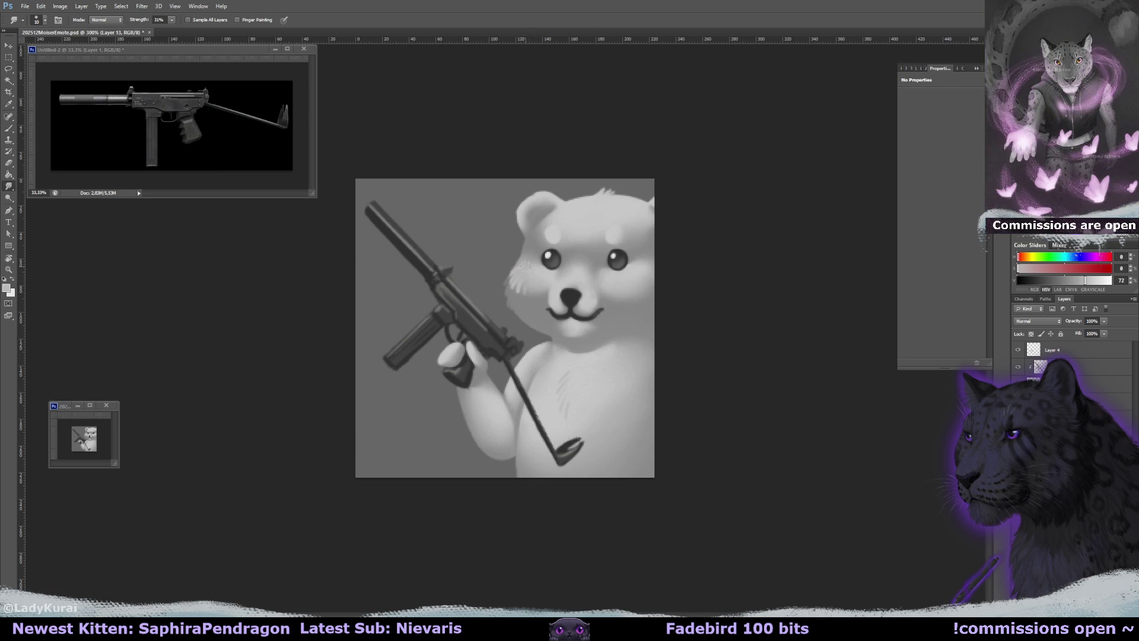
pyautogui.press('b')
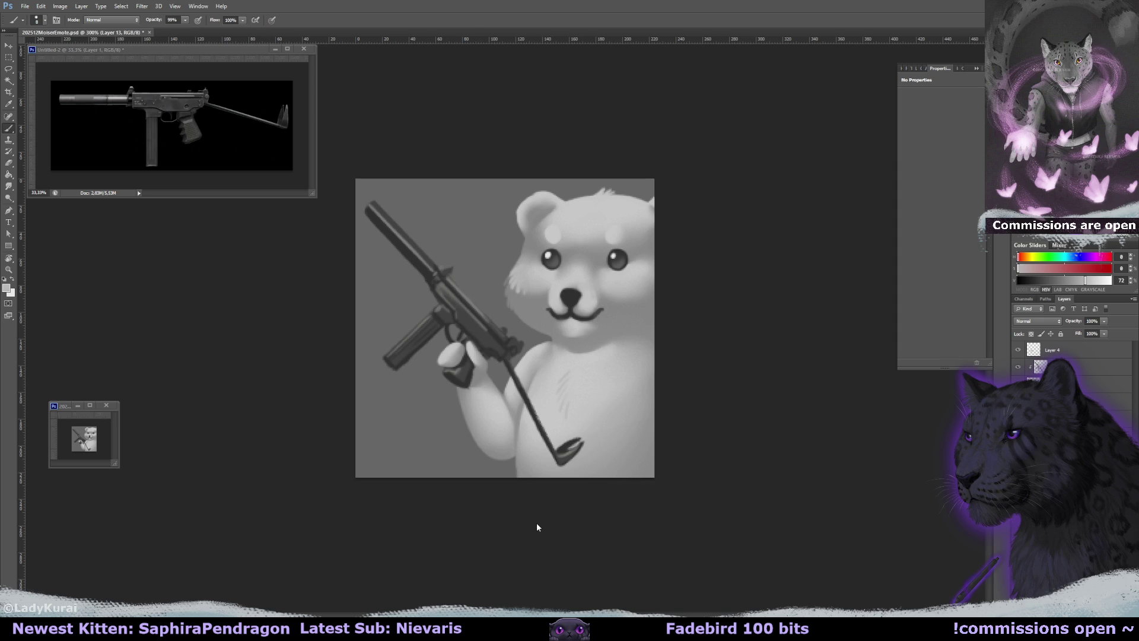
pyautogui.keyDown('alt'); pyautogui.click(549, 235); pyautogui.keyUp('alt')
pyautogui.moveTo(559, 228); pyautogui.dragTo(558, 241)
pyautogui.moveTo(625, 226); pyautogui.dragTo(619, 240)
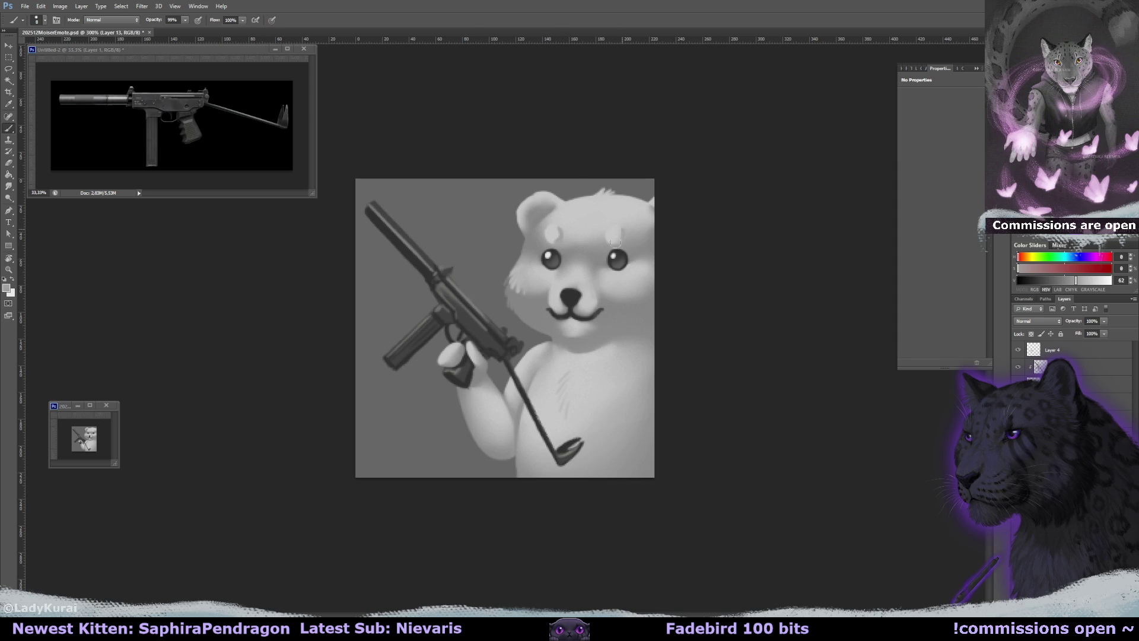
pyautogui.press('r')
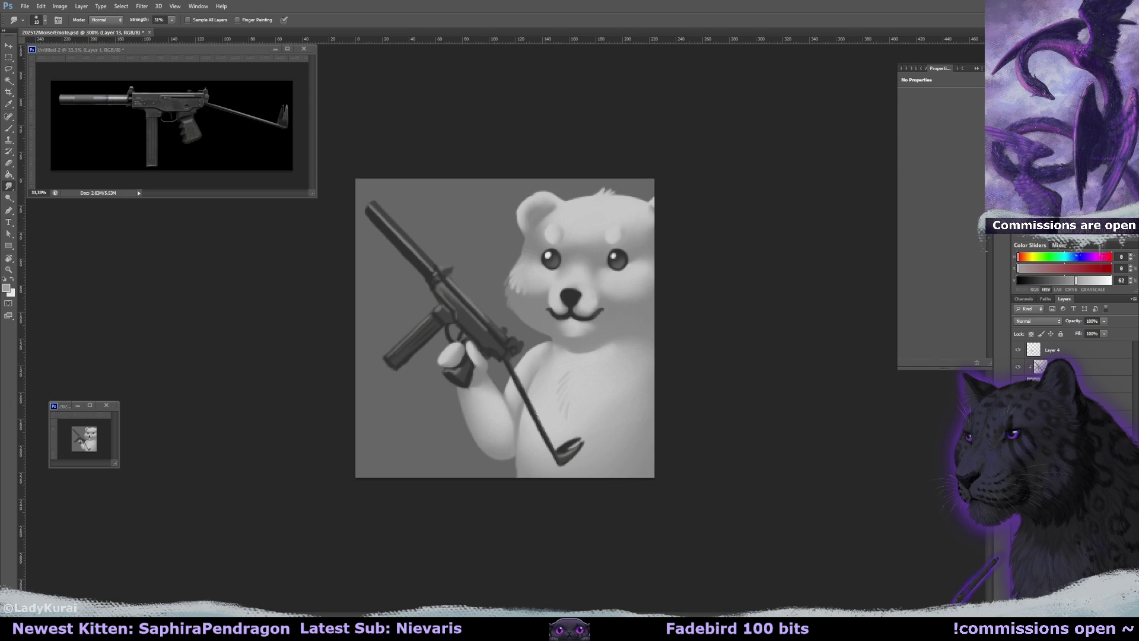
# Shade the brow above the right eye with darker grey and smudge it at 10 px
pyautogui.press('e')
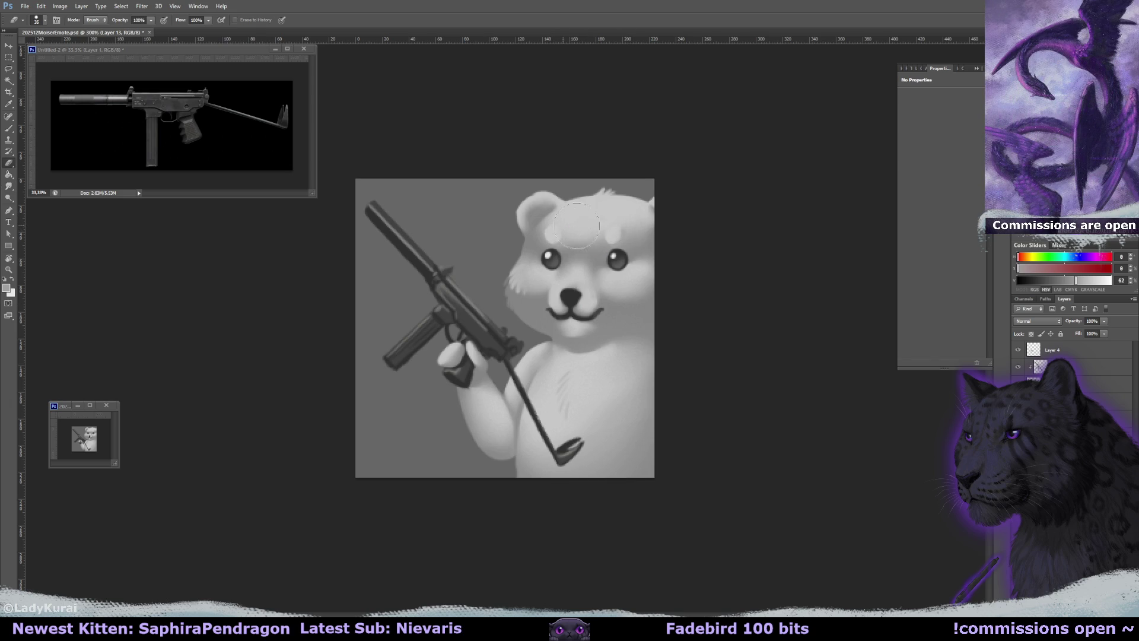
pyautogui.press('r')
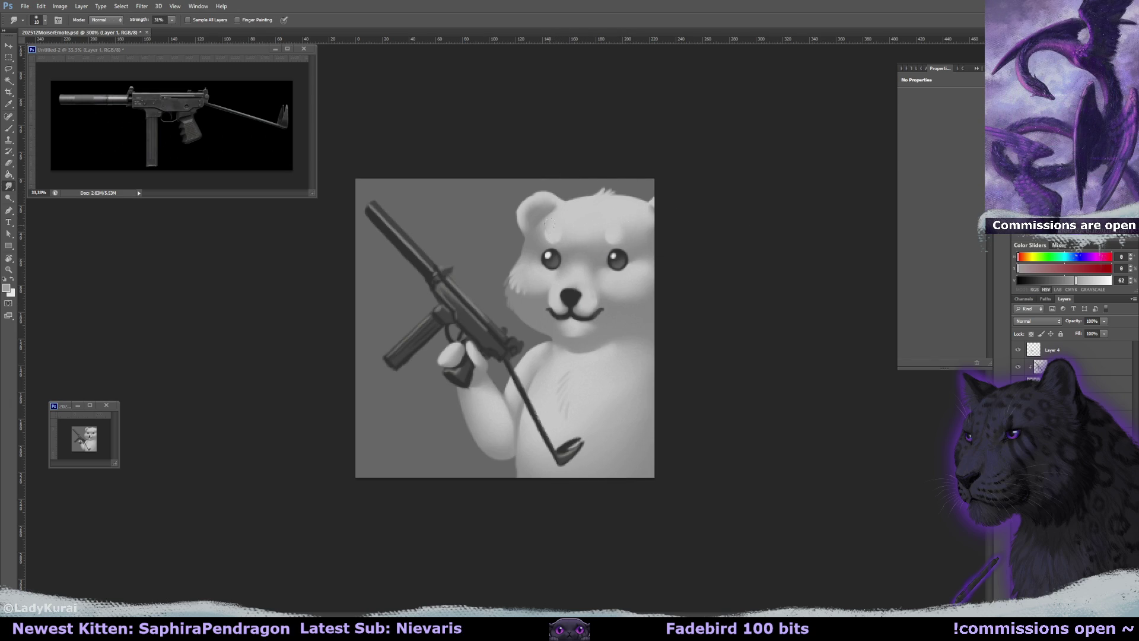
pyautogui.press('b')
pyautogui.keyDown('alt'); pyautogui.click(606, 241); pyautogui.keyUp('alt')
pyautogui.moveTo(606, 241); pyautogui.dragTo(608, 244)
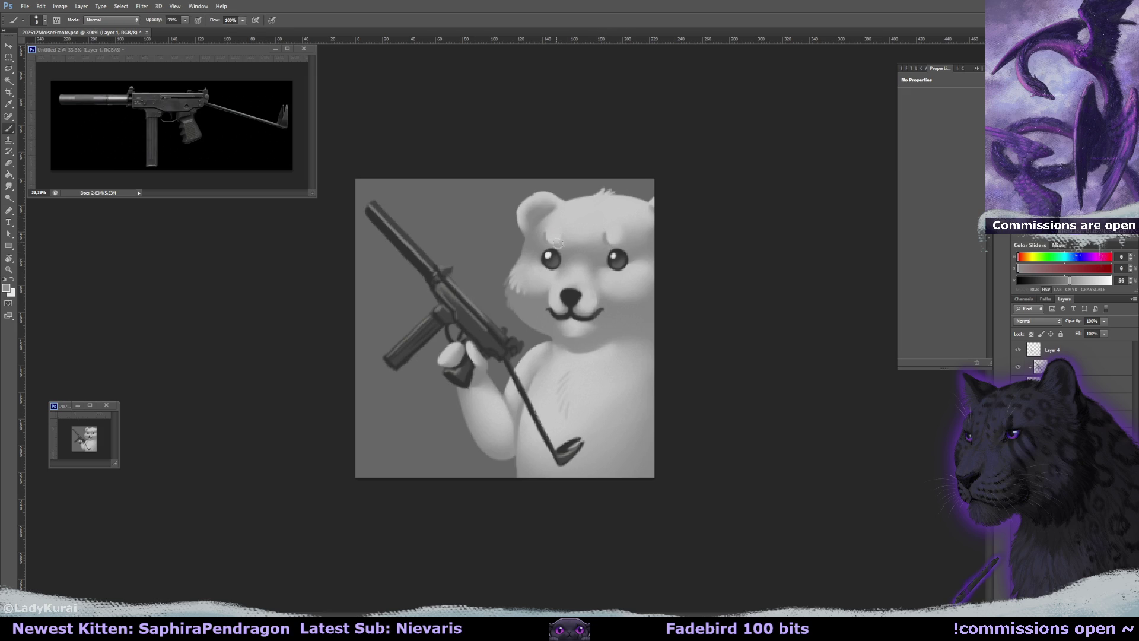
pyautogui.press('r')
pyautogui.moveTo(554, 235); pyautogui.dragTo(544, 234)
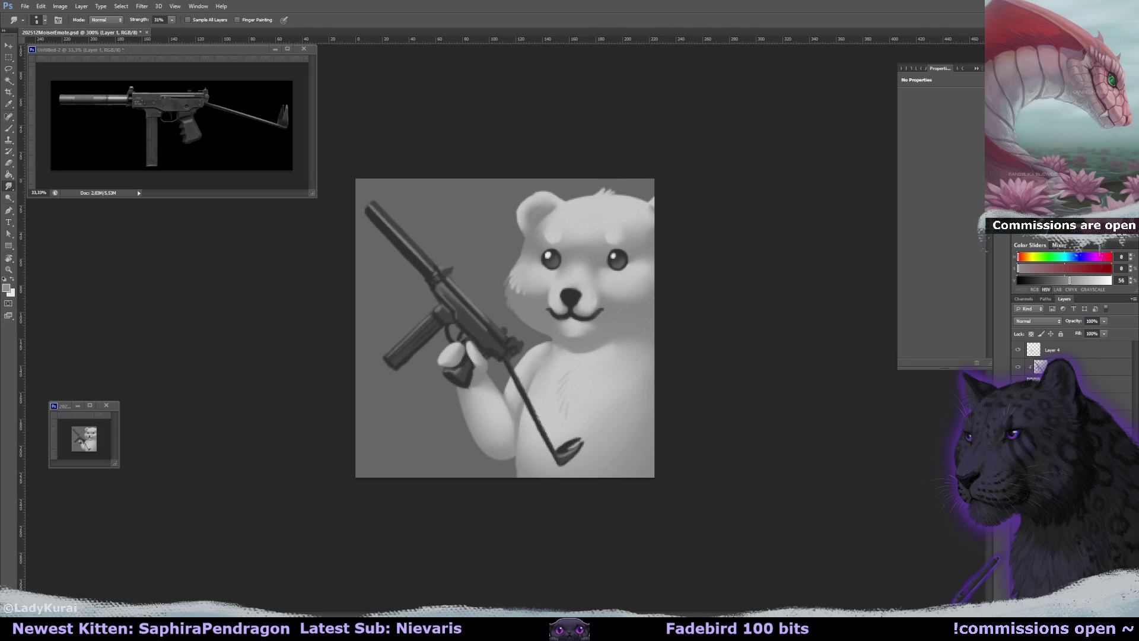
# Sample light and darker forehead greys and enlarge the smudge size to about 18
pyautogui.press('b')
pyautogui.keyDown('alt'); pyautogui.click(556, 228); pyautogui.keyUp('alt')
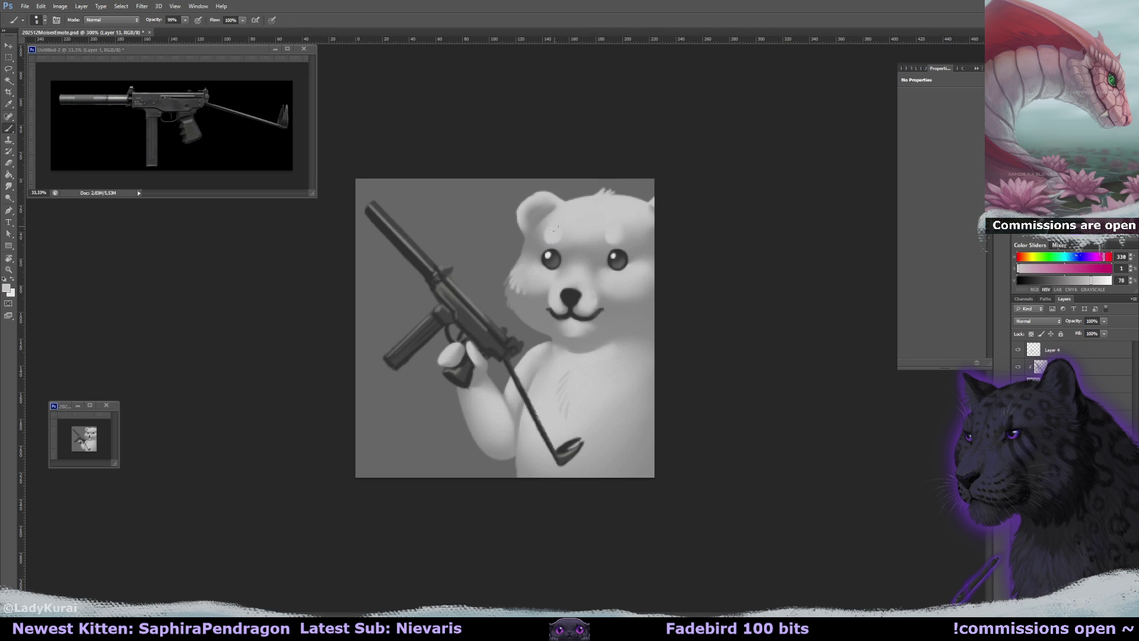
pyautogui.keyDown('alt'); pyautogui.click(607, 242); pyautogui.keyUp('alt')
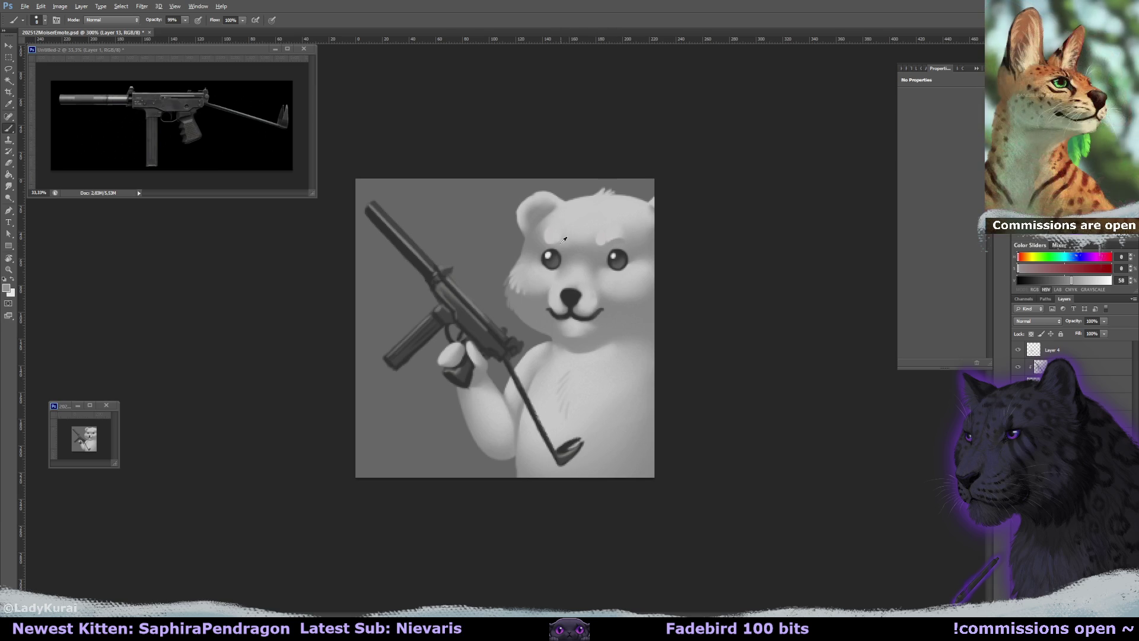
pyautogui.keyDown('alt'); pyautogui.click(549, 233); pyautogui.keyUp('alt')
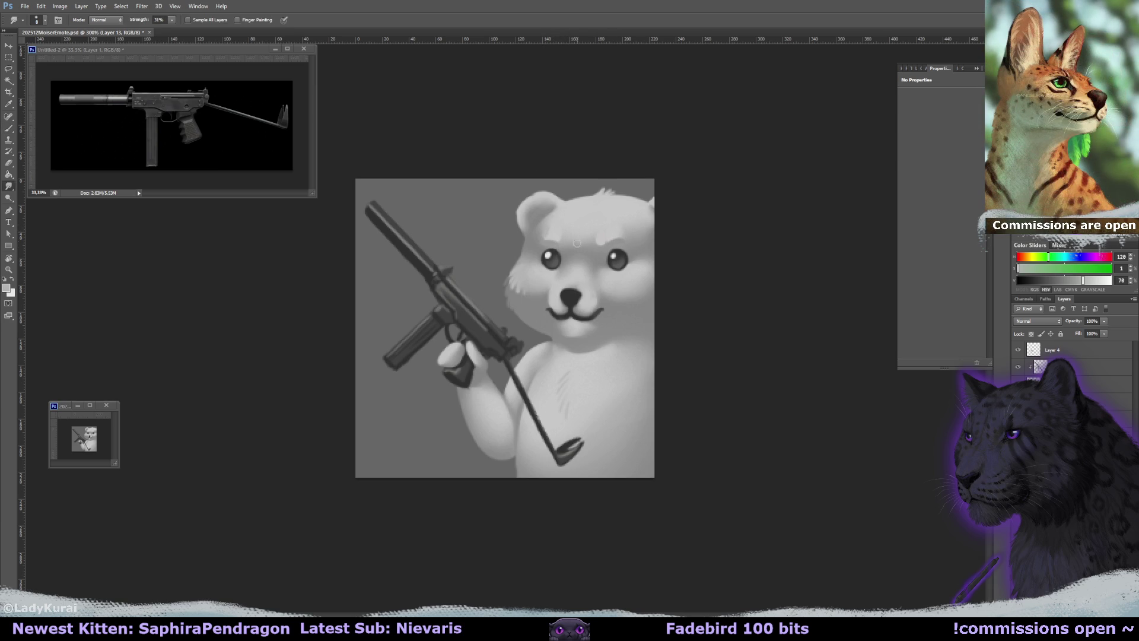
pyautogui.keyDown('alt'); pyautogui.click(560, 236); pyautogui.keyUp('alt')
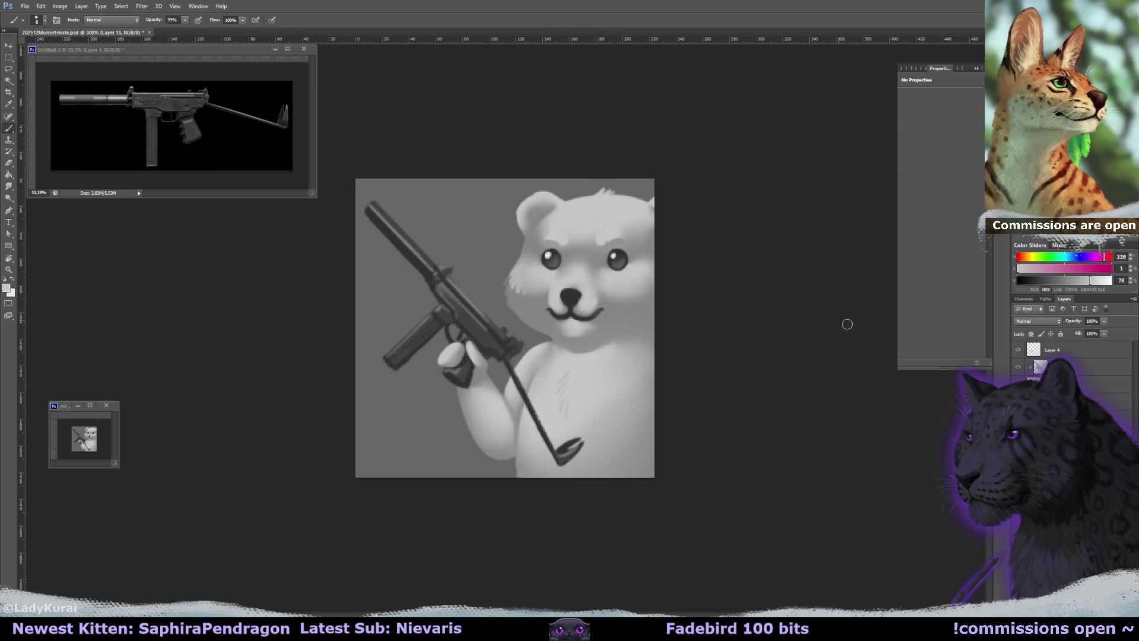
pyautogui.keyDown('alt'); pyautogui.rightClick(560, 225); pyautogui.keyUp('alt')
pyautogui.keyDown('alt'); pyautogui.click(546, 237); pyautogui.keyUp('alt')
pyautogui.press('r')
pyautogui.keyDown('alt'); pyautogui.rightClick(558, 236); pyautogui.keyUp('alt')
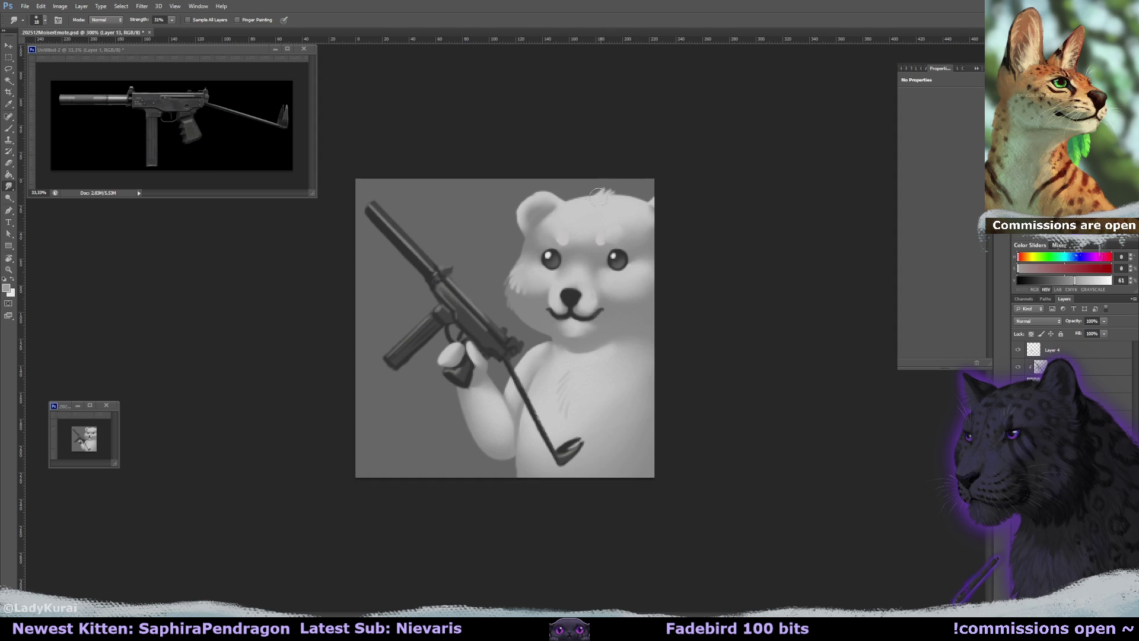
# Paint a dark eyebrow above the left eye and smudge it smooth
pyautogui.press('e')
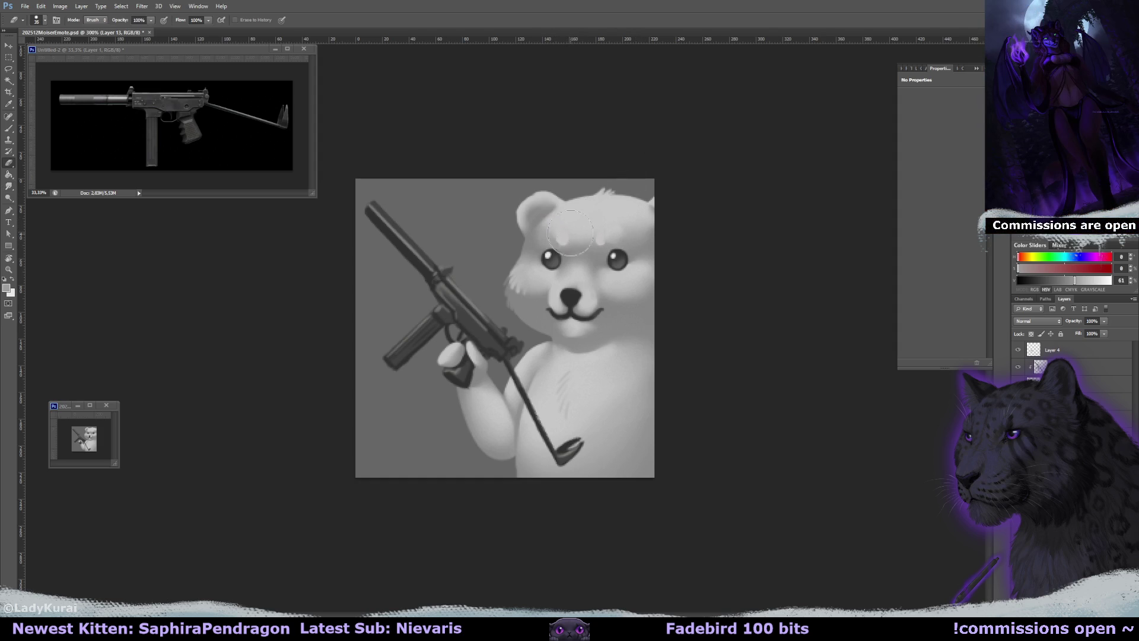
pyautogui.press('b')
pyautogui.press('r')
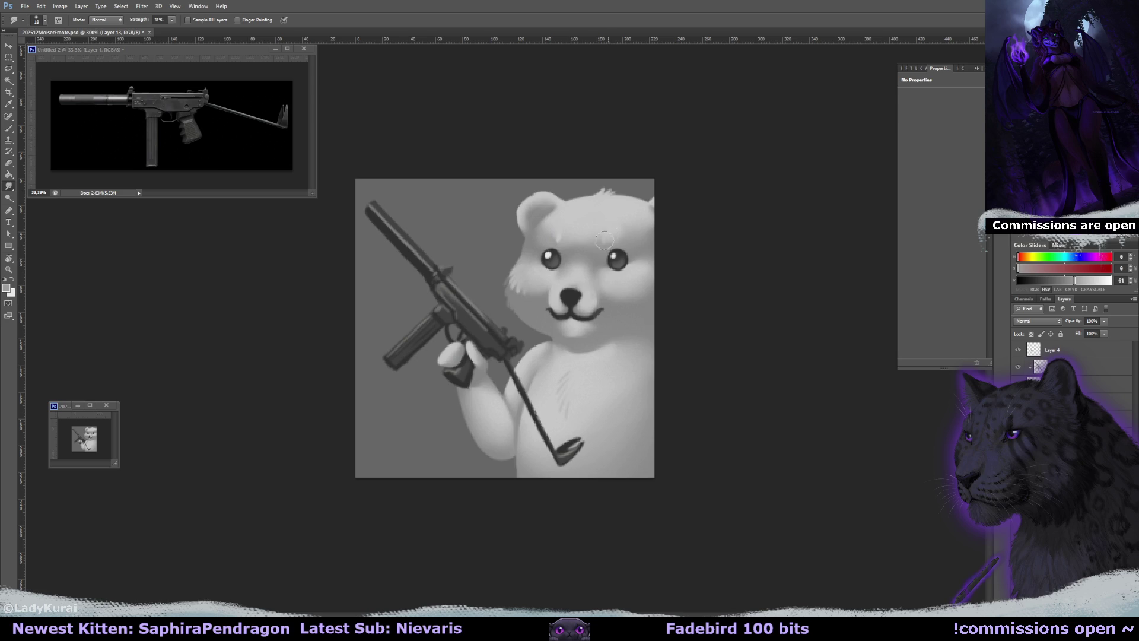
pyautogui.press('b')
pyautogui.keyDown('alt'); pyautogui.click(560, 246); pyautogui.keyUp('alt')
pyautogui.moveTo(548, 238); pyautogui.dragTo(560, 236)
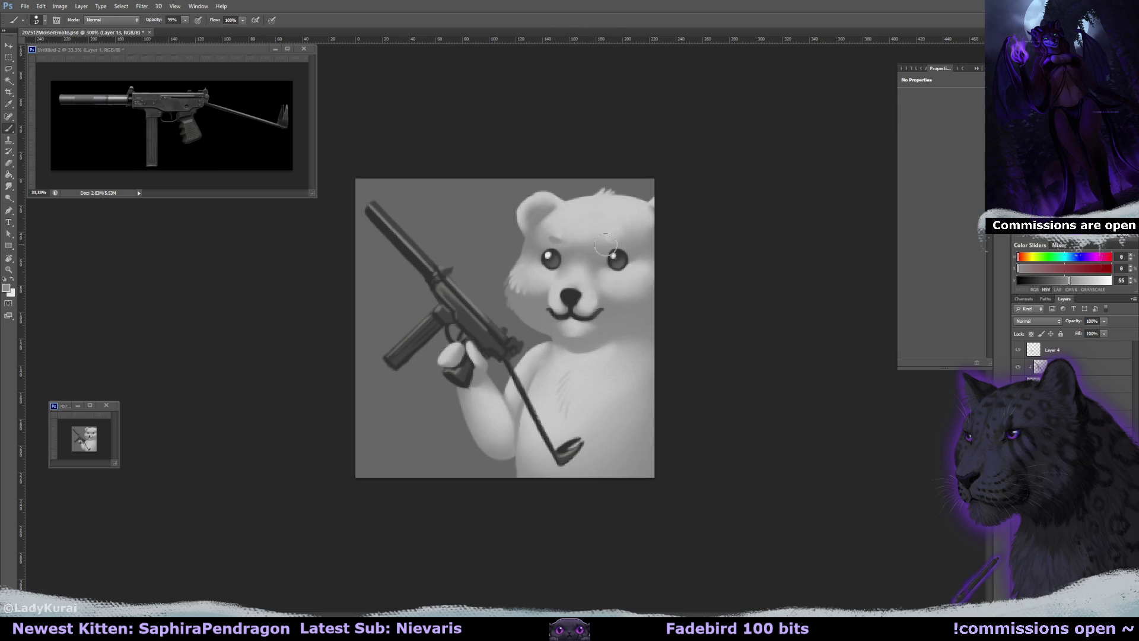
pyautogui.press('r')
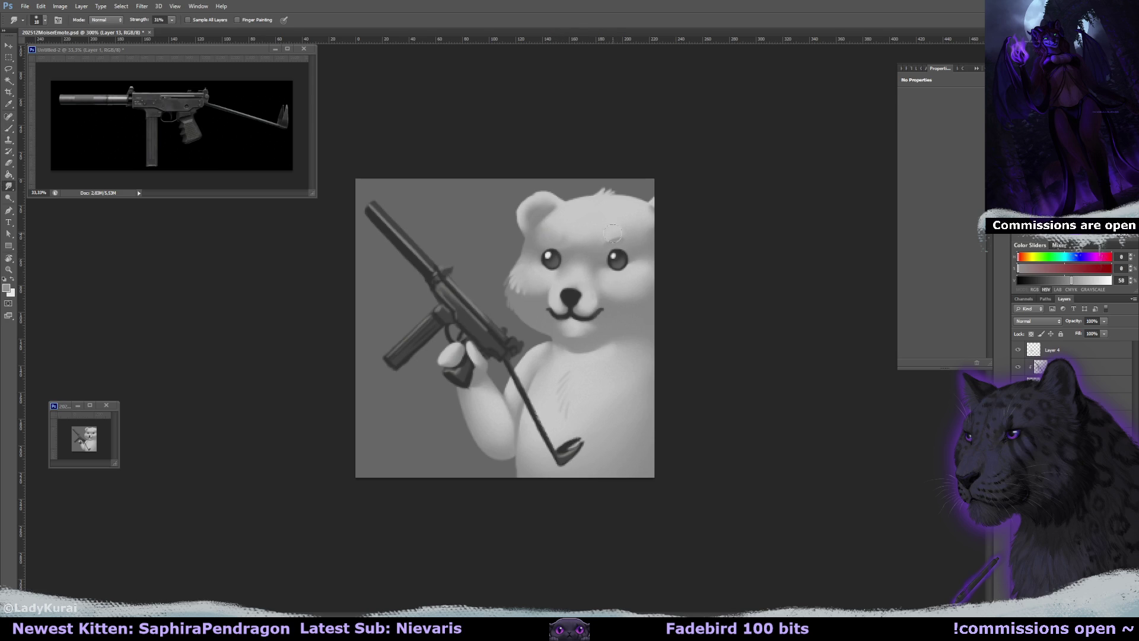
# Resample light and mid forehead greys and smudge the brow shading further
pyautogui.press('b')
pyautogui.keyDown('alt'); pyautogui.click(600, 237); pyautogui.keyUp('alt')
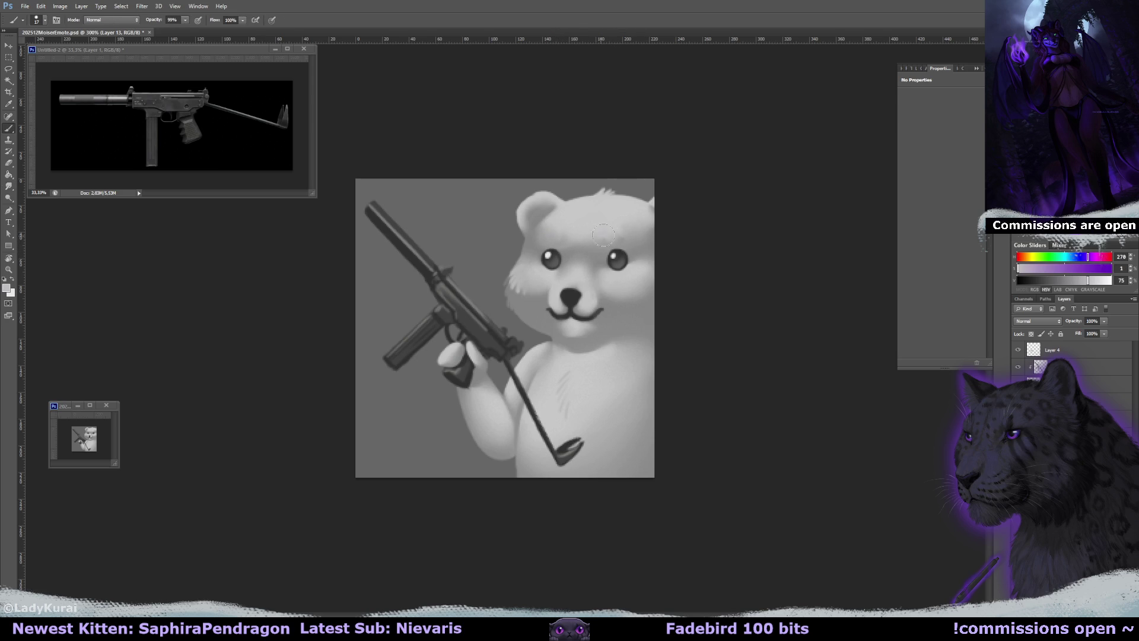
pyautogui.keyDown('alt'); pyautogui.click(601, 238); pyautogui.keyUp('alt')
pyautogui.press('r')
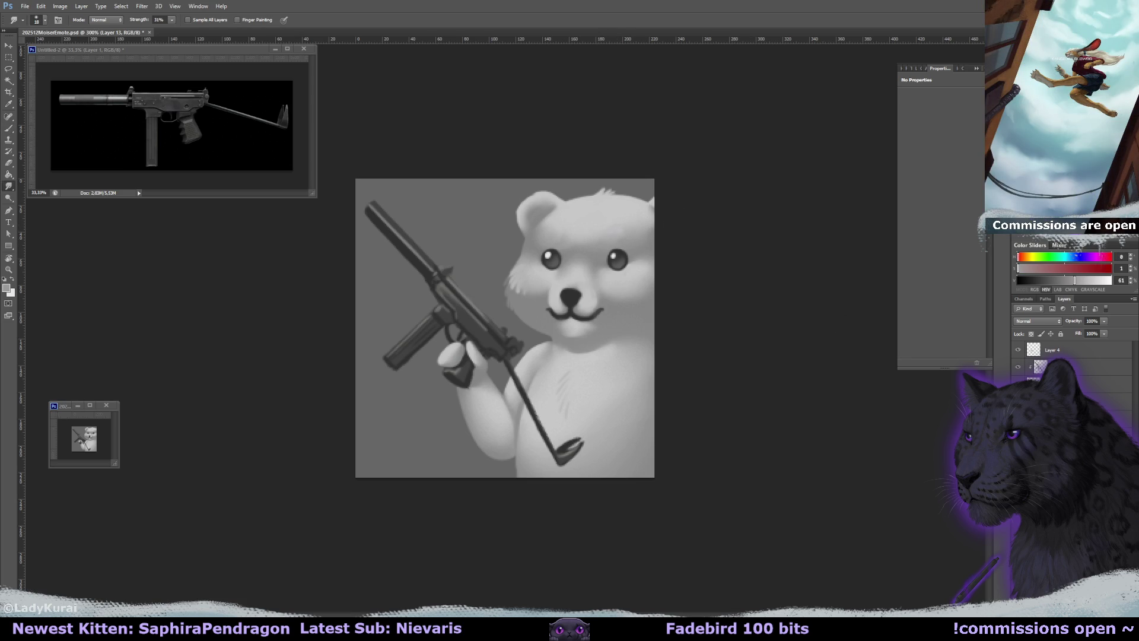
pyautogui.press('b')
pyautogui.keyDown('alt'); pyautogui.click(617, 220); pyautogui.keyUp('alt')
pyautogui.press('r')
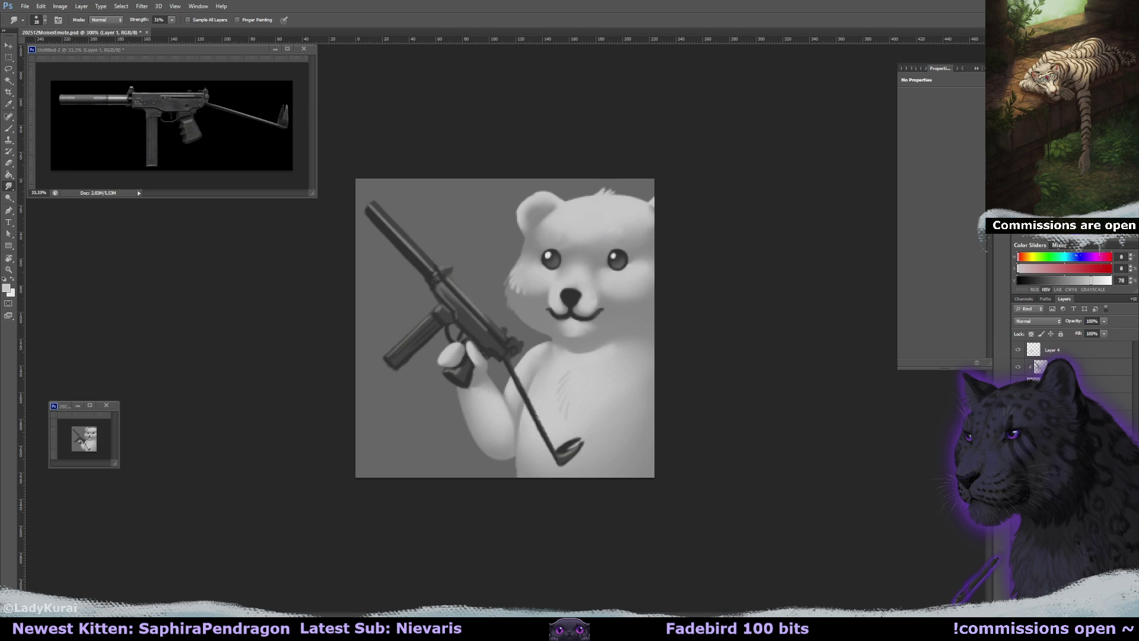
pyautogui.press('b')
pyautogui.click(602, 238)
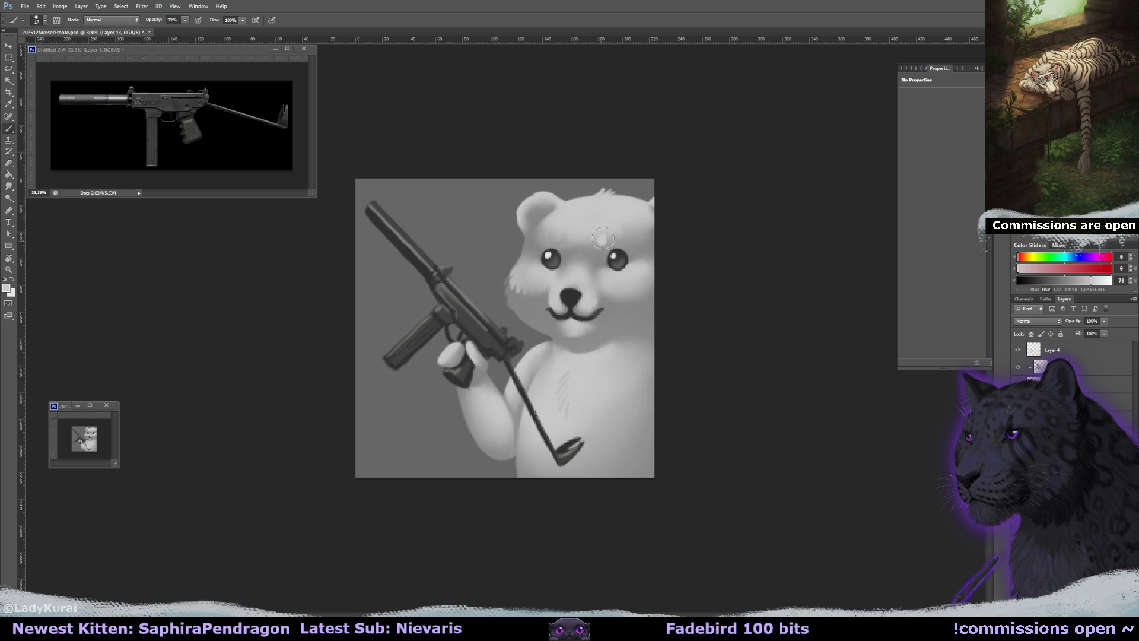
pyautogui.click(567, 237)
pyautogui.press('[')
pyautogui.press('l')
pyautogui.moveTo(557, 228)
pyautogui.mouseDown()
pyautogui.moveTo(570, 246)
pyautogui.moveTo(558, 231)
pyautogui.mouseUp()
pyautogui.click(9, 46)
pyautogui.press('Up')
pyautogui.press('Up')
pyautogui.press('Up')
pyautogui.press('Left')
pyautogui.press('Left')
pyautogui.press('Left')
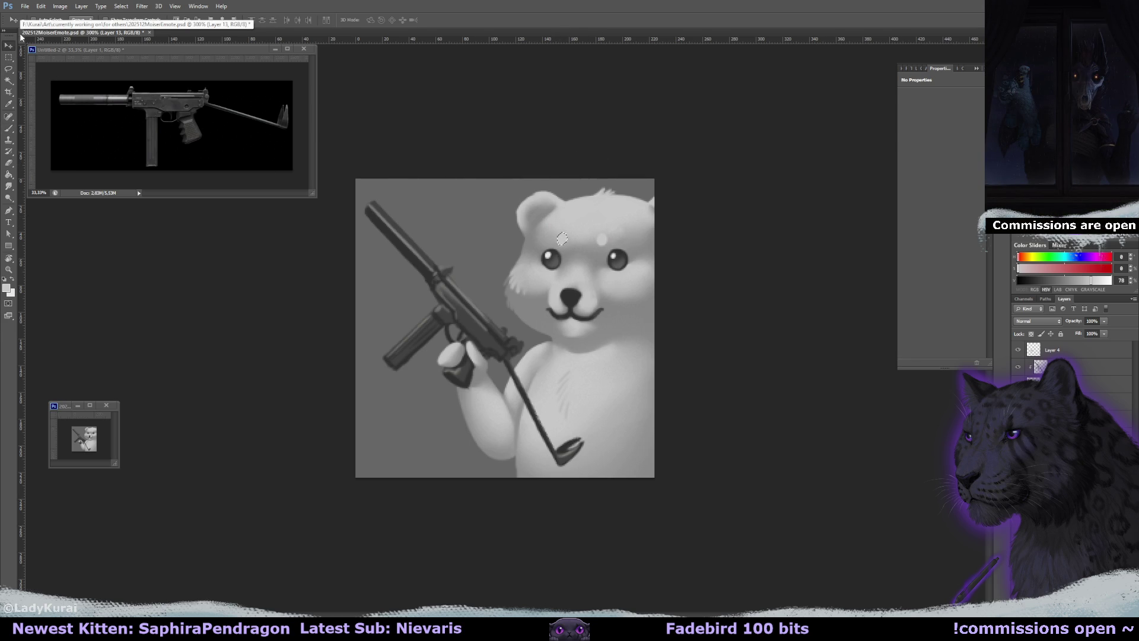
pyautogui.press('Down')
pyautogui.press('Down')
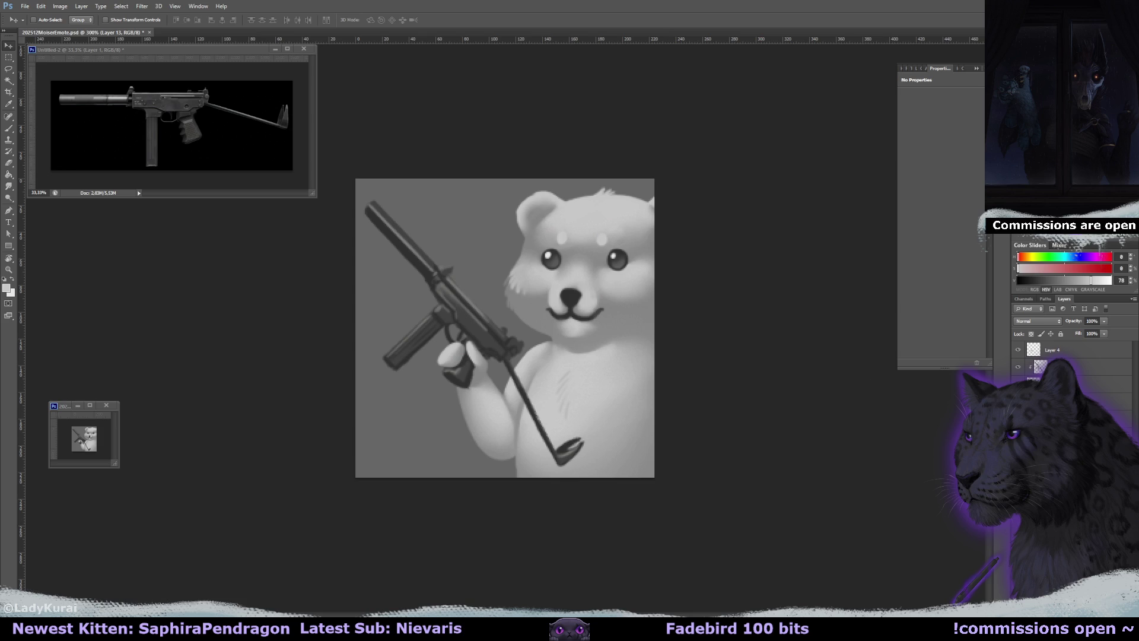
pyautogui.click(1061, 403)
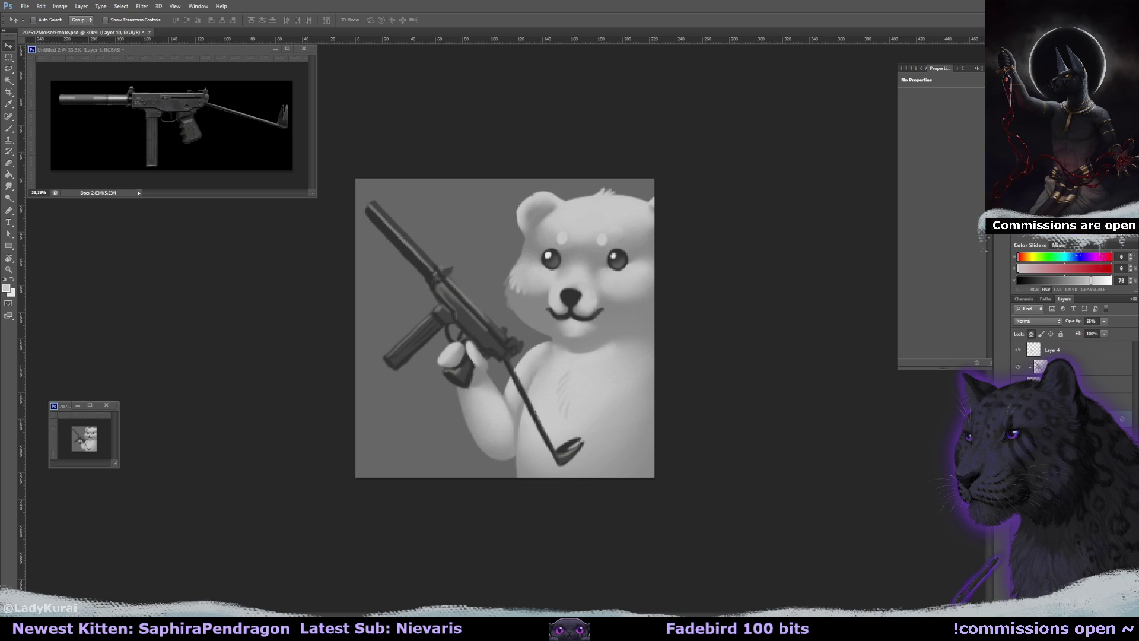
pyautogui.click(1061, 392)
pyautogui.press('b')
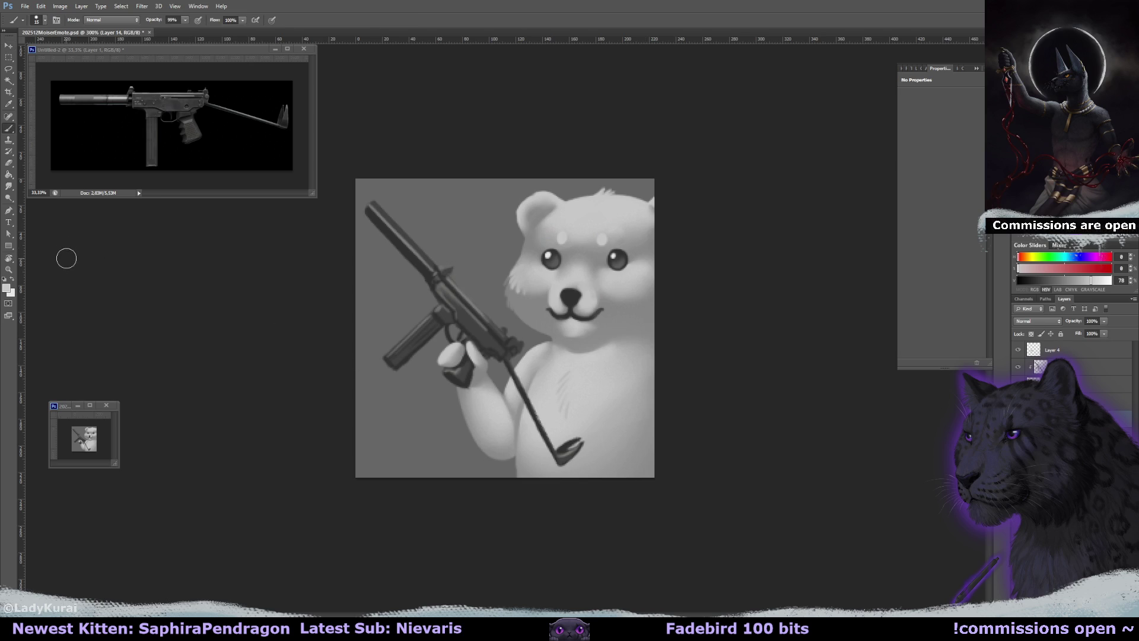
pyautogui.hotkey('alt', 'shift', ',')
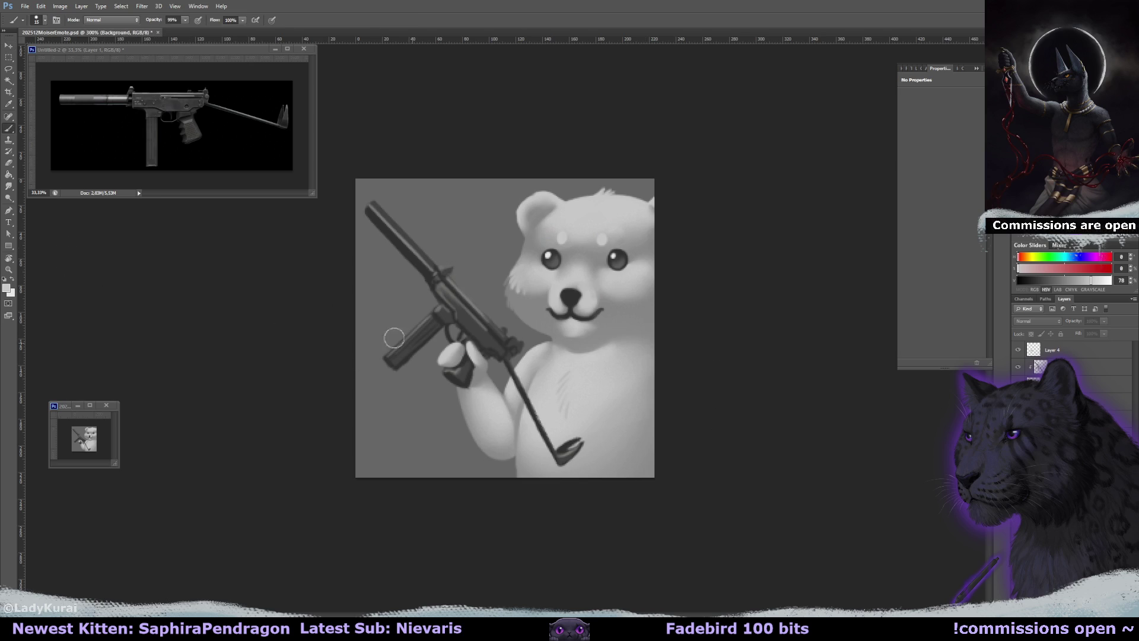
# Hide the grey Background layer and save the emote as a transparent PNG
pyautogui.click(9, 174)
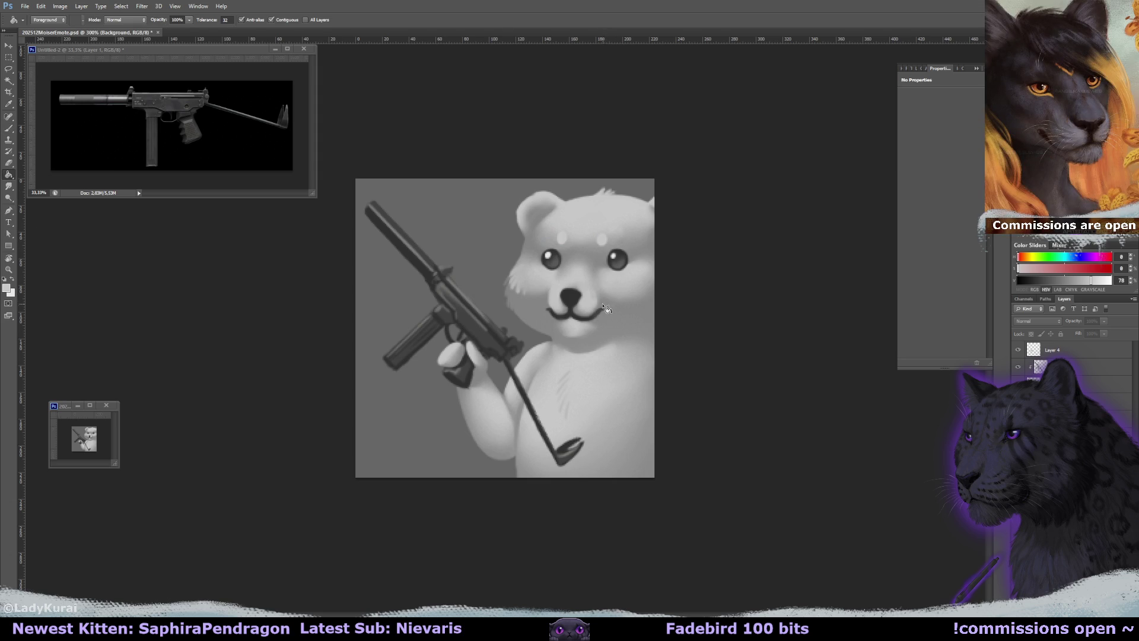
pyautogui.hotkey('ctrl', ',')
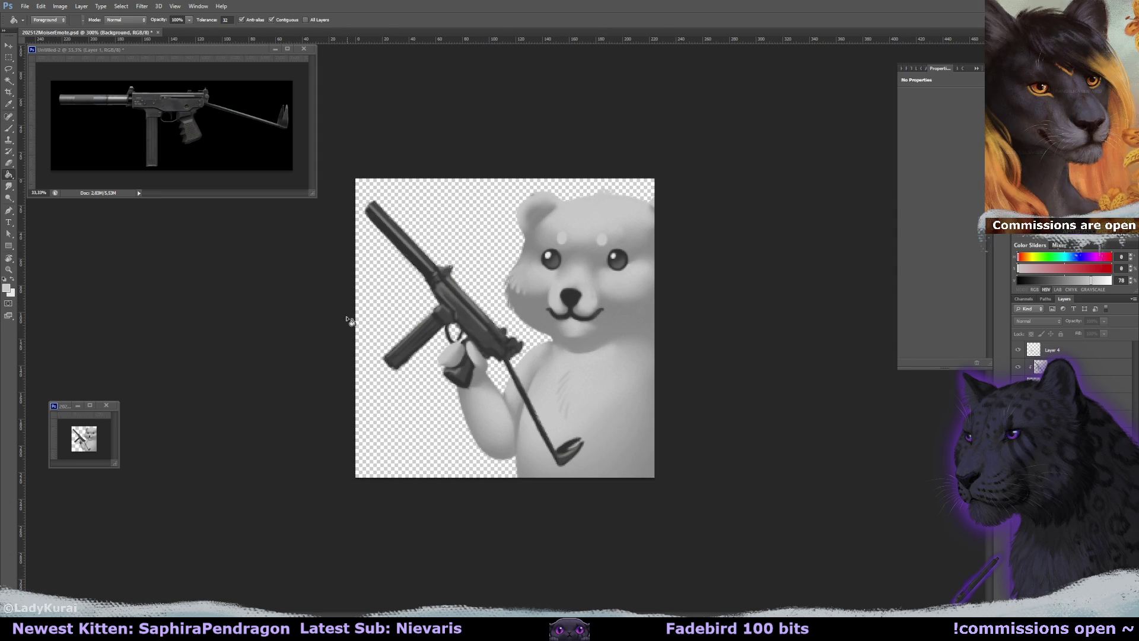
pyautogui.click(25, 6)
pyautogui.click(53, 114)
pyautogui.click(284, 457)
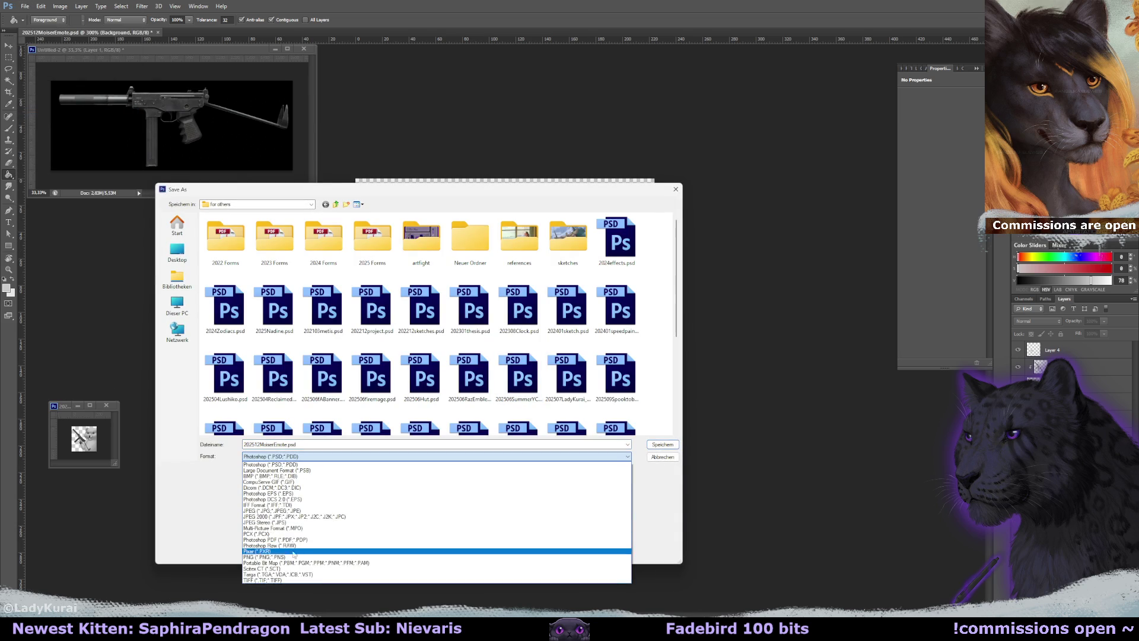
pyautogui.click(309, 545)
pyautogui.click(662, 444)
pyautogui.press('Return')
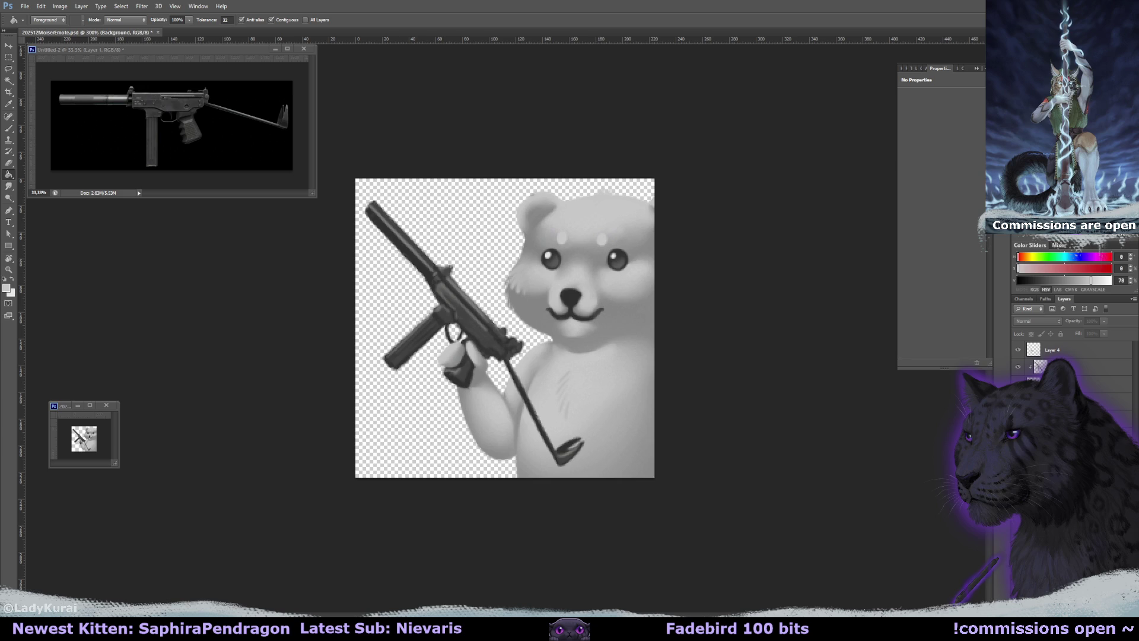
# Set Layer 13 to 55% opacity and show the grey background again
pyautogui.hotkey('ctrl', 'shift', 'alt', 'n')
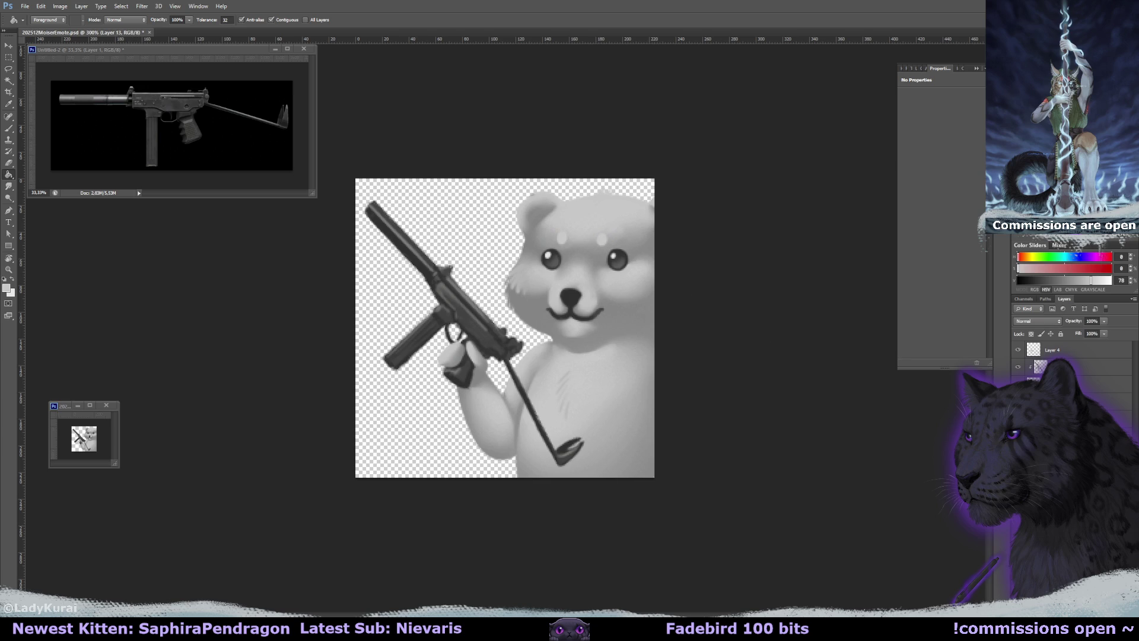
pyautogui.press('5')
pyautogui.press('5')
pyautogui.press('b')
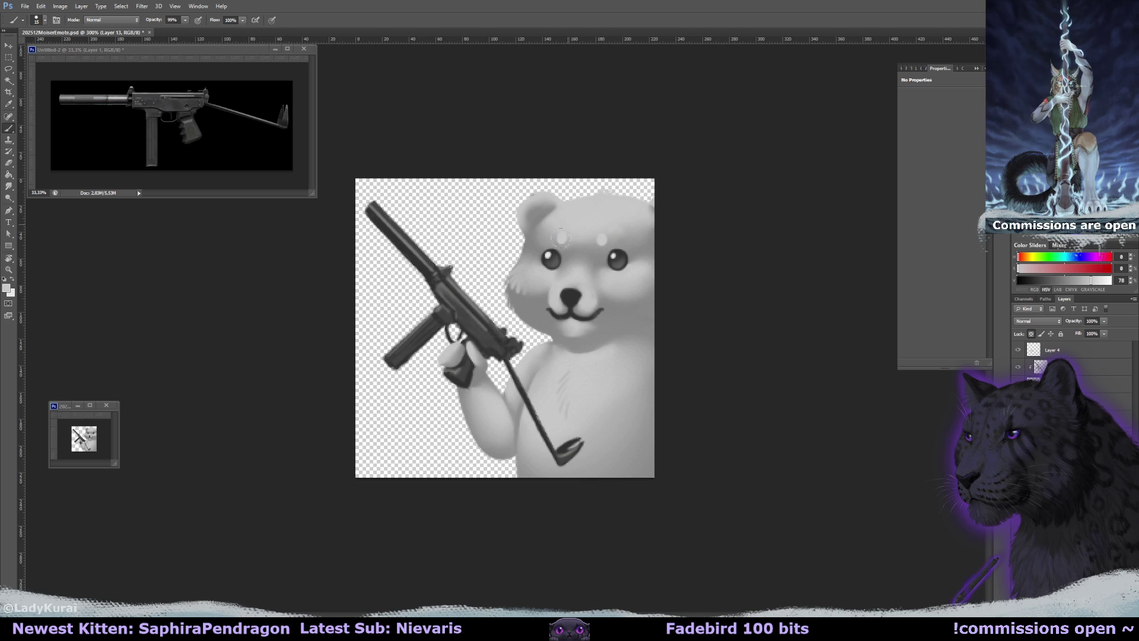
pyautogui.hotkey('alt', '[')
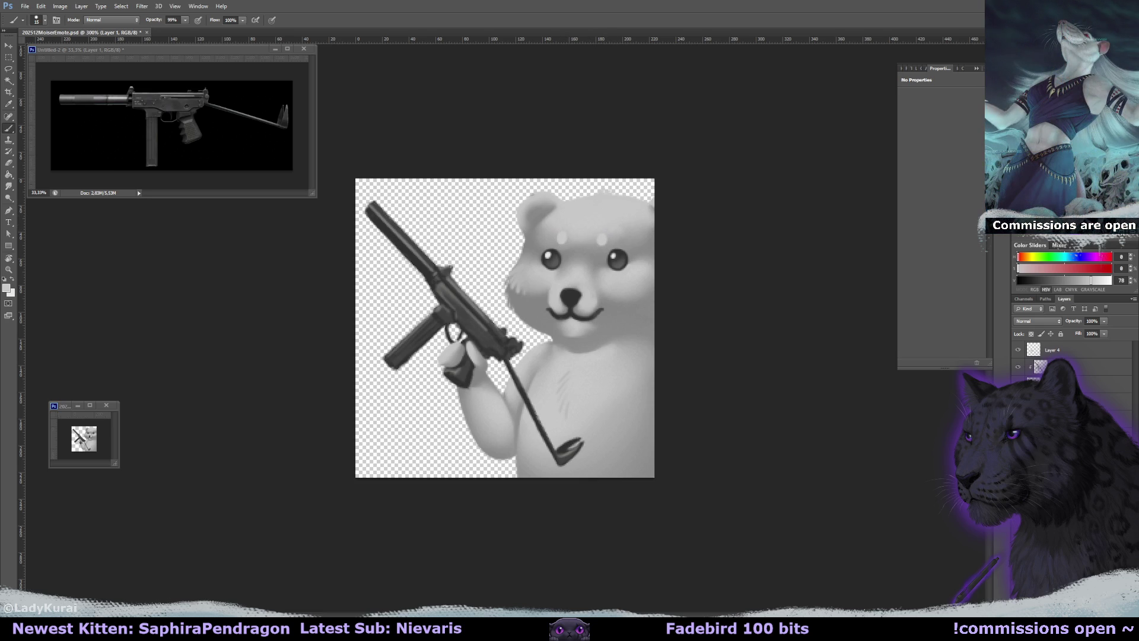
pyautogui.hotkey('alt', '[')
pyautogui.hotkey('alt', '[')
pyautogui.hotkey('alt', 'BackSpace')
# Lasso around the bear's head, cheek and arm, deselect, and save the document
pyautogui.press('l')
pyautogui.moveTo(659, 209)
pyautogui.mouseDown()
pyautogui.moveTo(545, 197)
pyautogui.moveTo(527, 217)
pyautogui.moveTo(682, 285)
pyautogui.mouseUp()
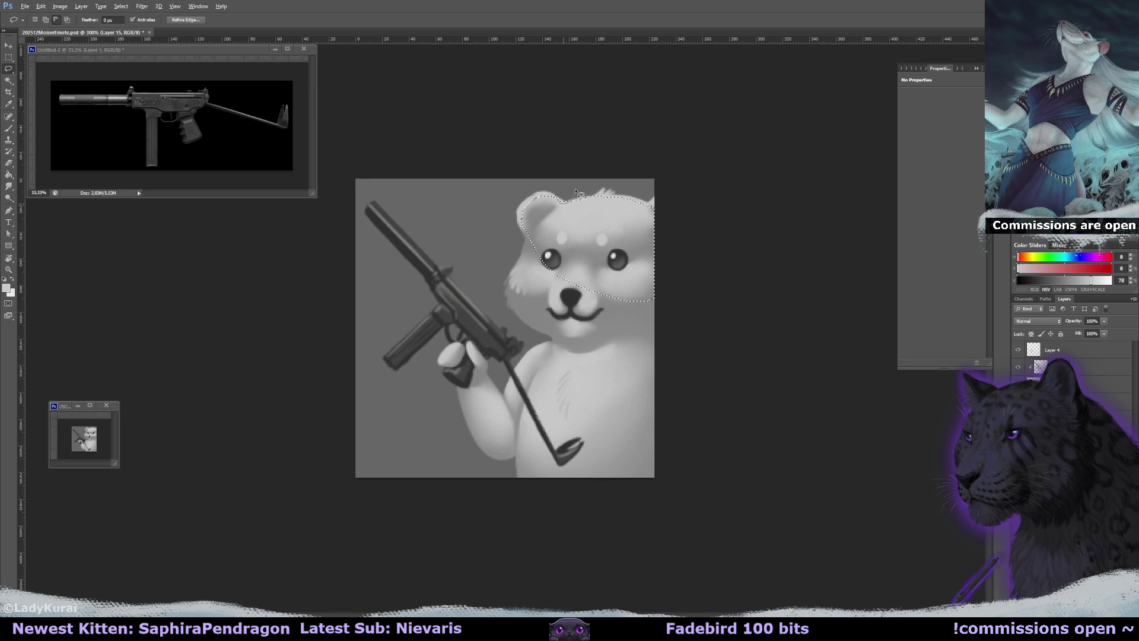
pyautogui.moveTo(517, 273)
pyautogui.mouseDown()
pyautogui.moveTo(525, 315)
pyautogui.moveTo(593, 356)
pyautogui.moveTo(670, 285)
pyautogui.mouseUp()
pyautogui.moveTo(549, 350)
pyautogui.mouseDown()
pyautogui.moveTo(524, 359)
pyautogui.moveTo(509, 401)
pyautogui.moveTo(467, 372)
pyautogui.moveTo(469, 403)
pyautogui.moveTo(551, 511)
pyautogui.moveTo(660, 319)
pyautogui.mouseUp()
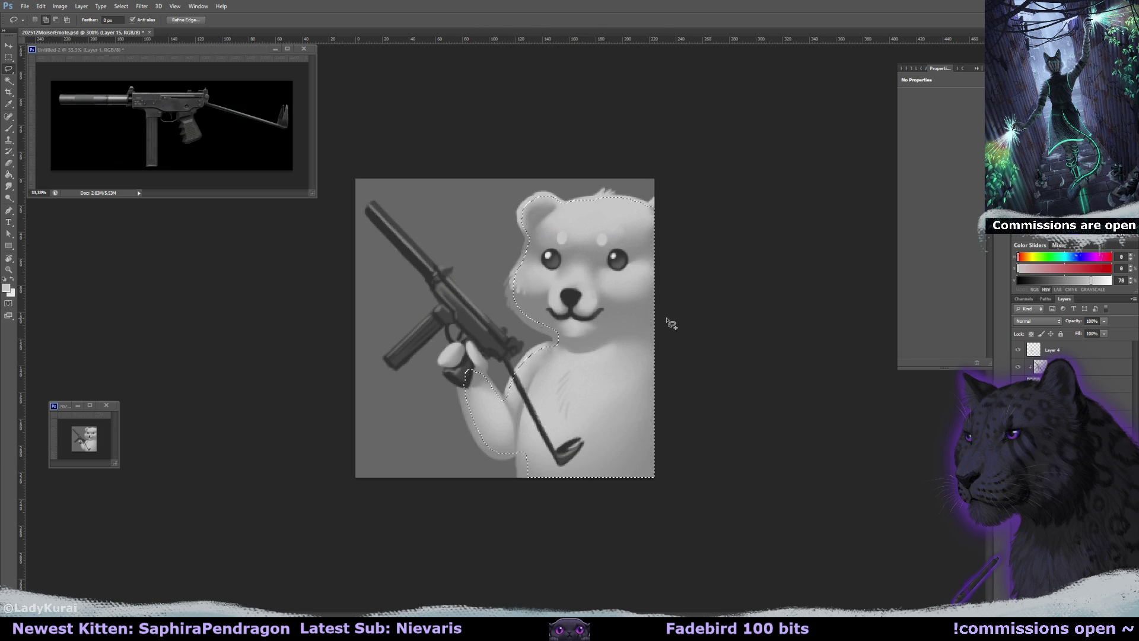
pyautogui.click(9, 174)
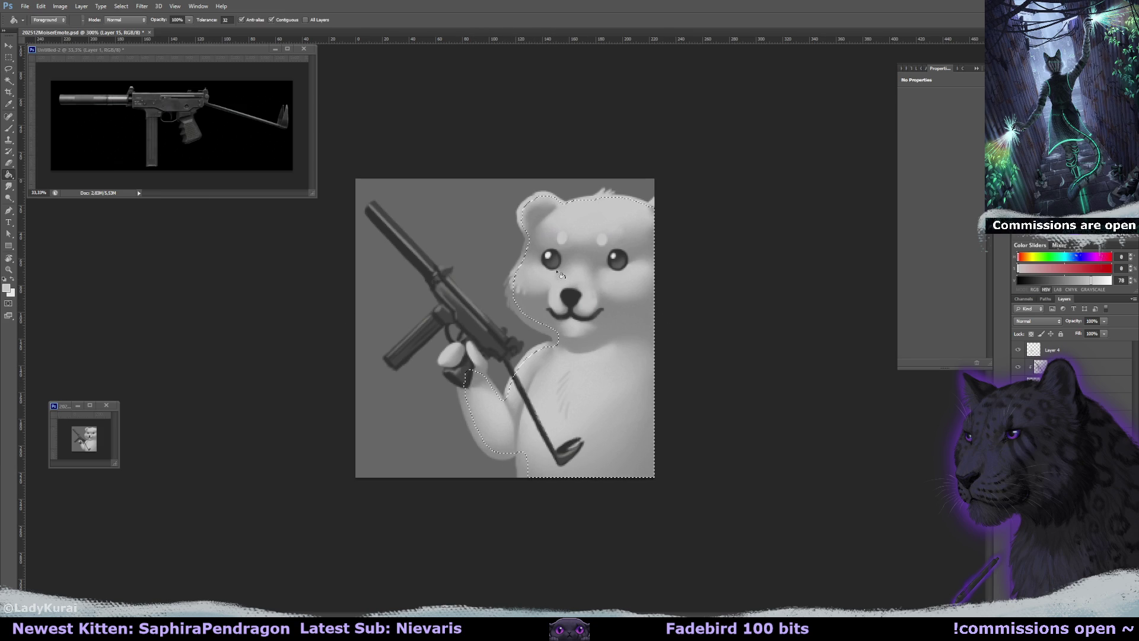
pyautogui.hotkey('ctrl', 'd')
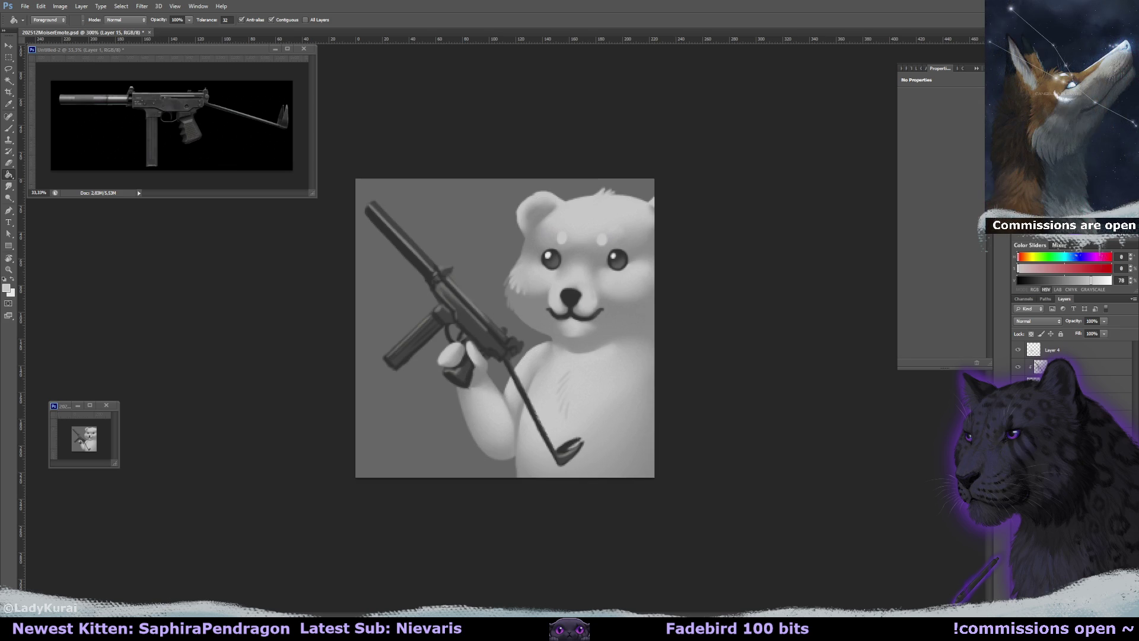
pyautogui.click(1062, 415)
pyautogui.hotkey('ctrl', 's')
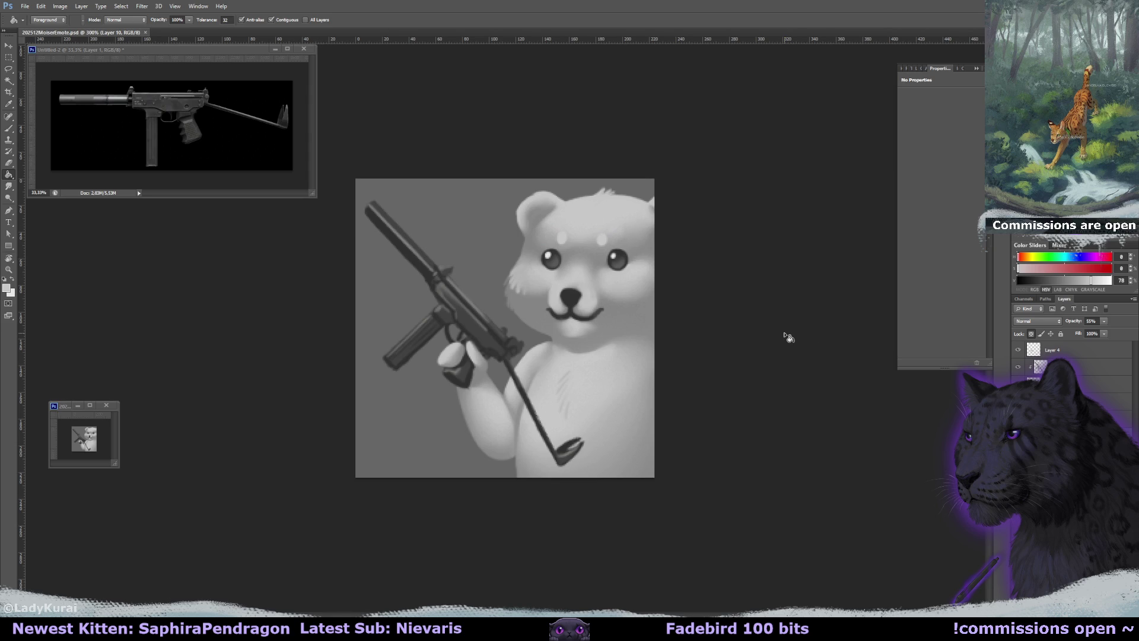
# Add a new empty layer above Layer 15 with Overlay blend mode
pyautogui.hotkey('alt', ']')
pyautogui.hotkey('ctrl', 'shift', 'alt', 'n')
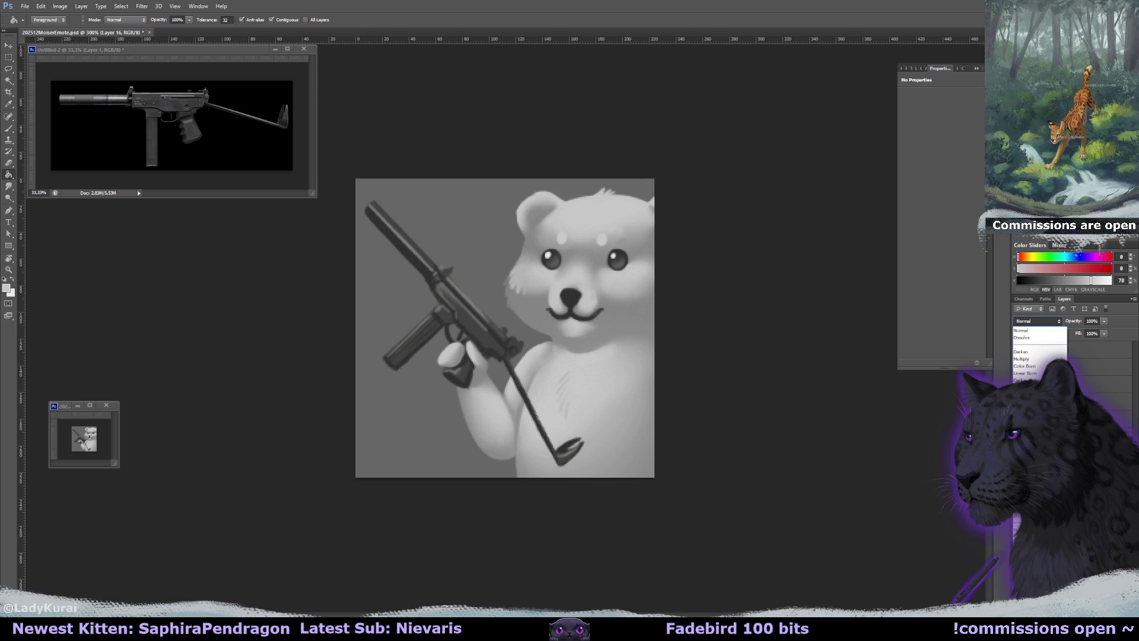
pyautogui.click(1023, 436)
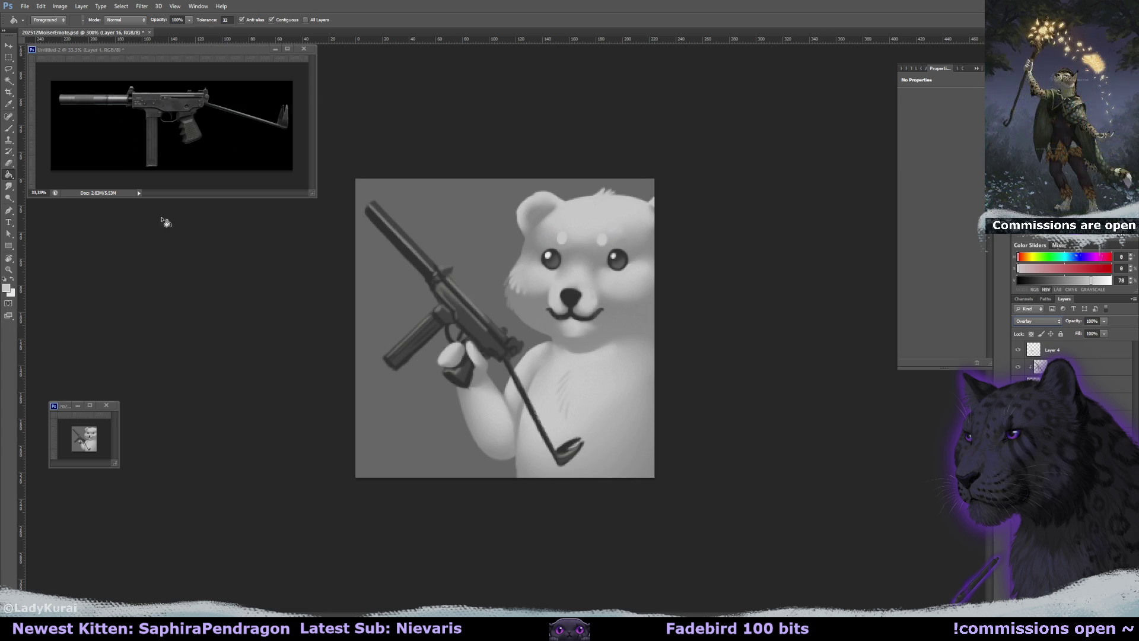
pyautogui.hotkey('alt', '[')
pyautogui.hotkey('alt', ']')
# Try the overlay at 52% then 33% opacity, and hide it to compare
pyautogui.click(1105, 321)
pyautogui.moveTo(1087, 335); pyautogui.dragTo(1078, 333)
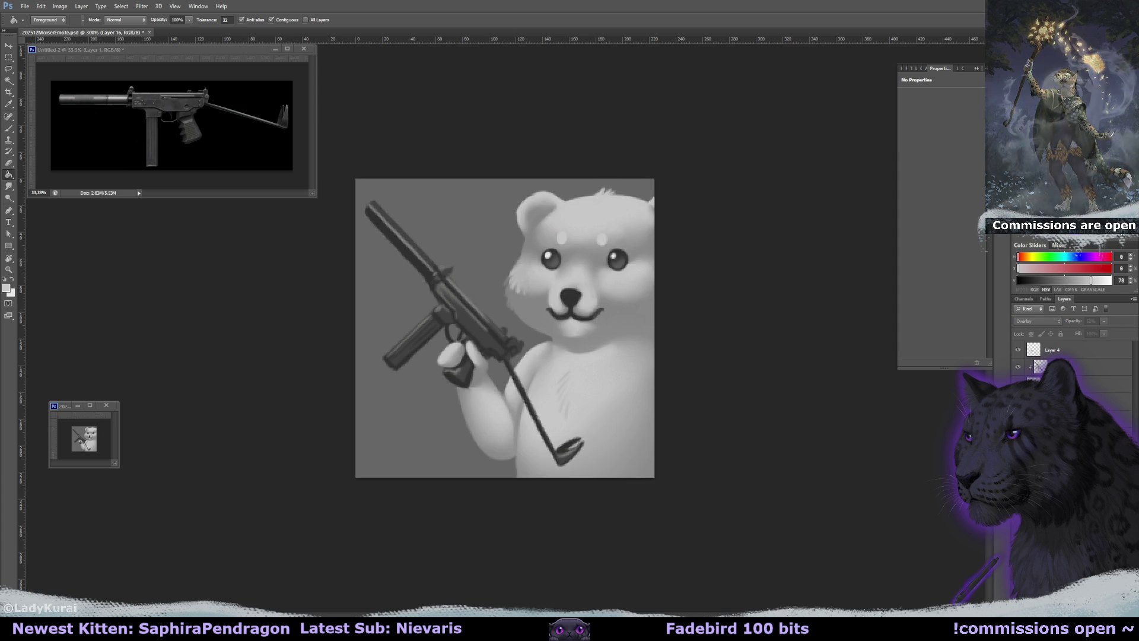
pyautogui.hotkey('ctrl', 'z')
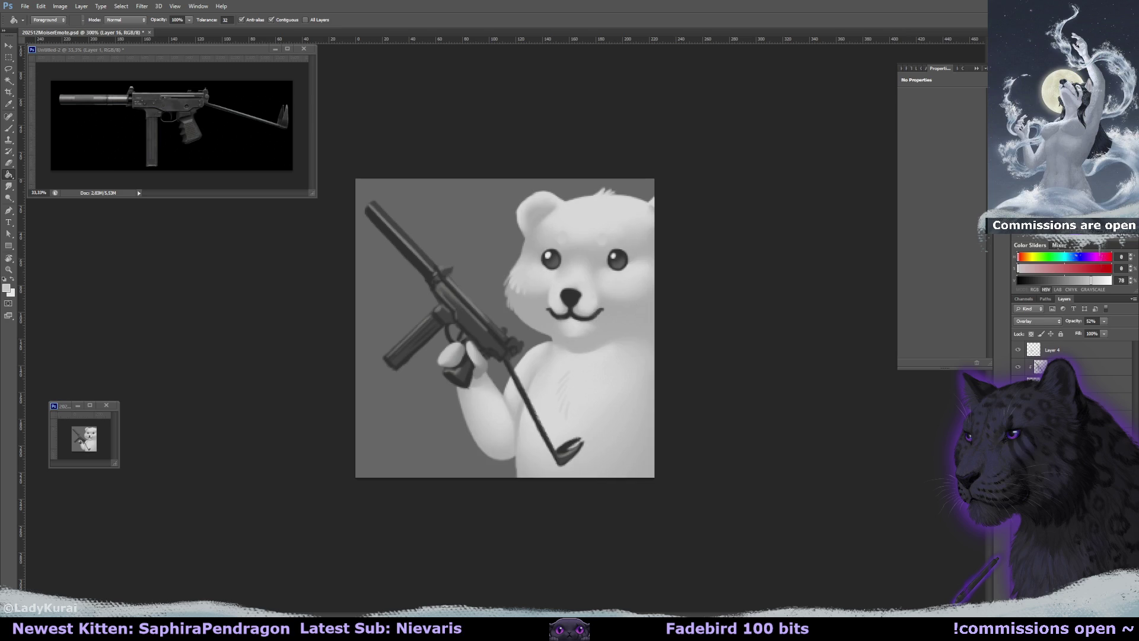
pyautogui.click(1104, 321)
pyautogui.moveTo(1102, 334); pyautogui.dragTo(1096, 335)
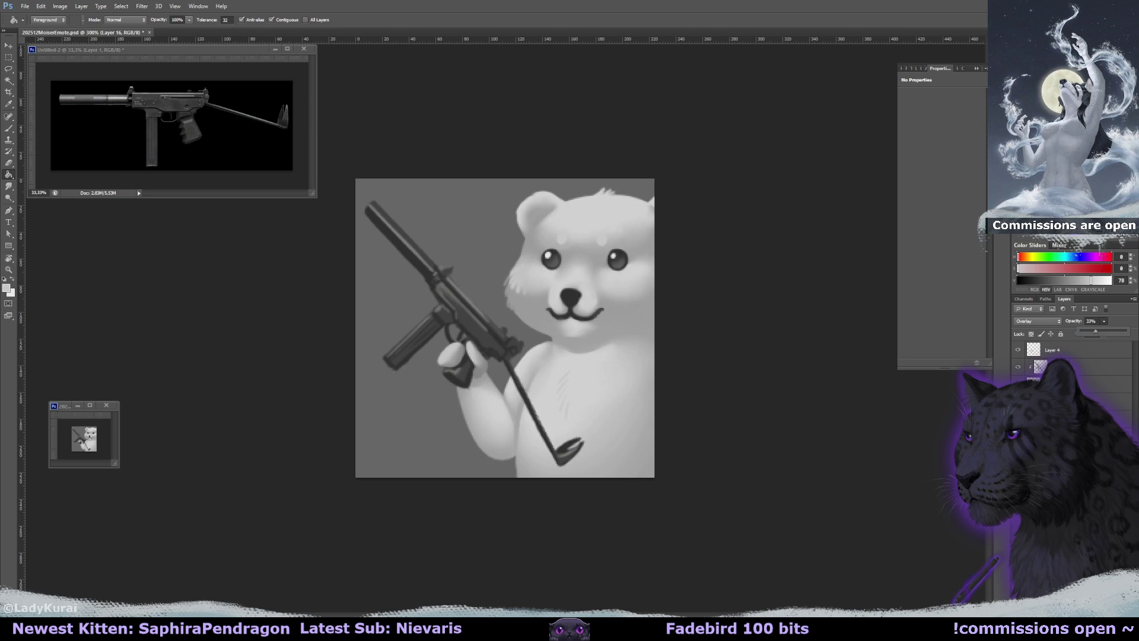
pyautogui.hotkey('ctrl', 'z')
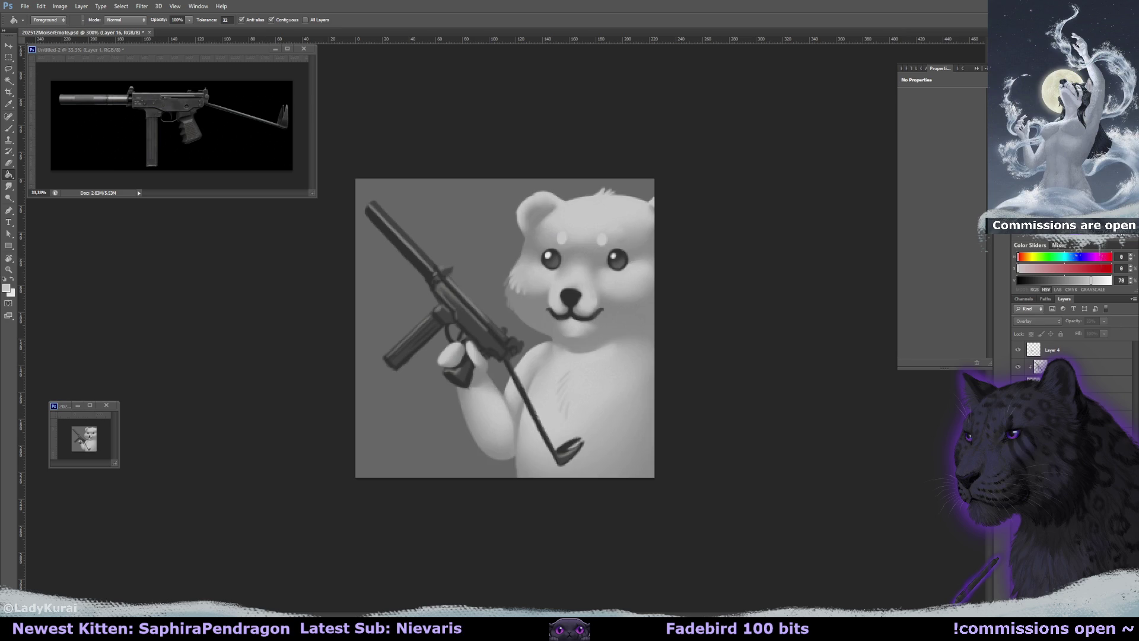
pyautogui.hotkey('ctrl', 'z')
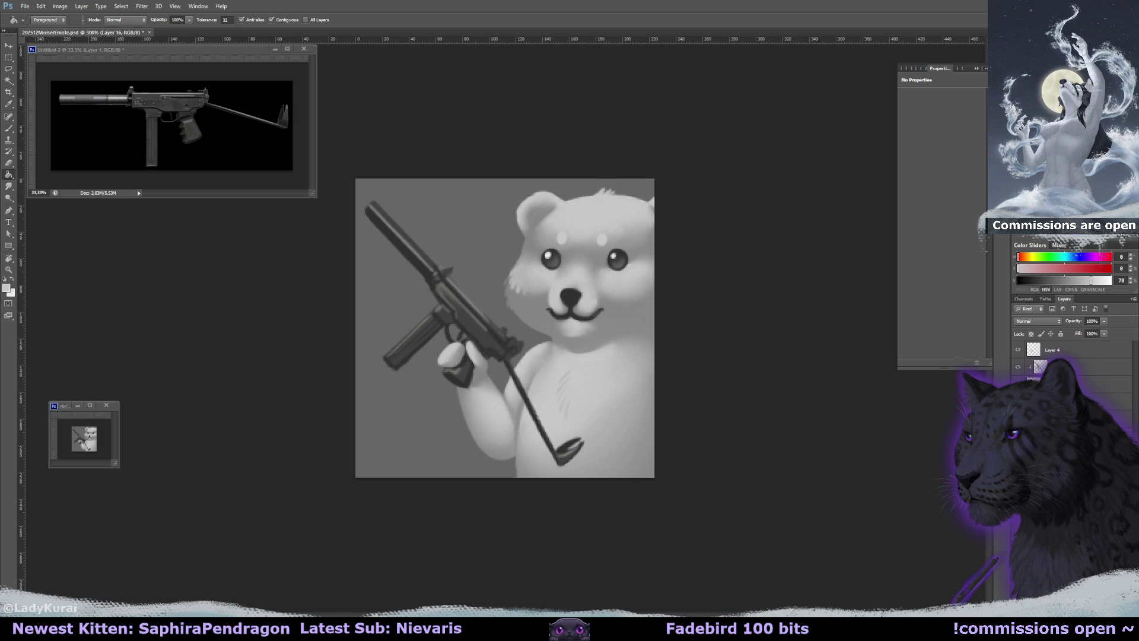
pyautogui.press('b')
pyautogui.keyDown('alt'); pyautogui.click(575, 231); pyautogui.keyUp('alt')
# Cover the light forehead spots with grey at 55% layer opacity, then smudge
pyautogui.click(561, 237)
pyautogui.click(603, 238)
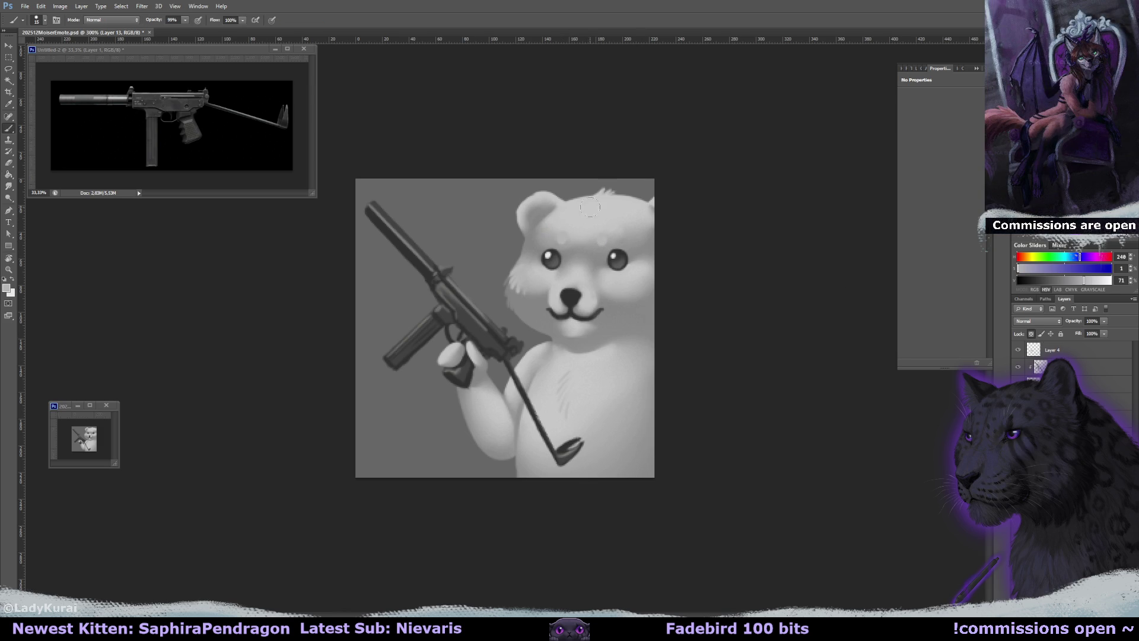
pyautogui.moveTo(1073, 320); pyautogui.dragTo(1031, 332)
pyautogui.keyDown('alt'); pyautogui.click(565, 226); pyautogui.keyUp('alt')
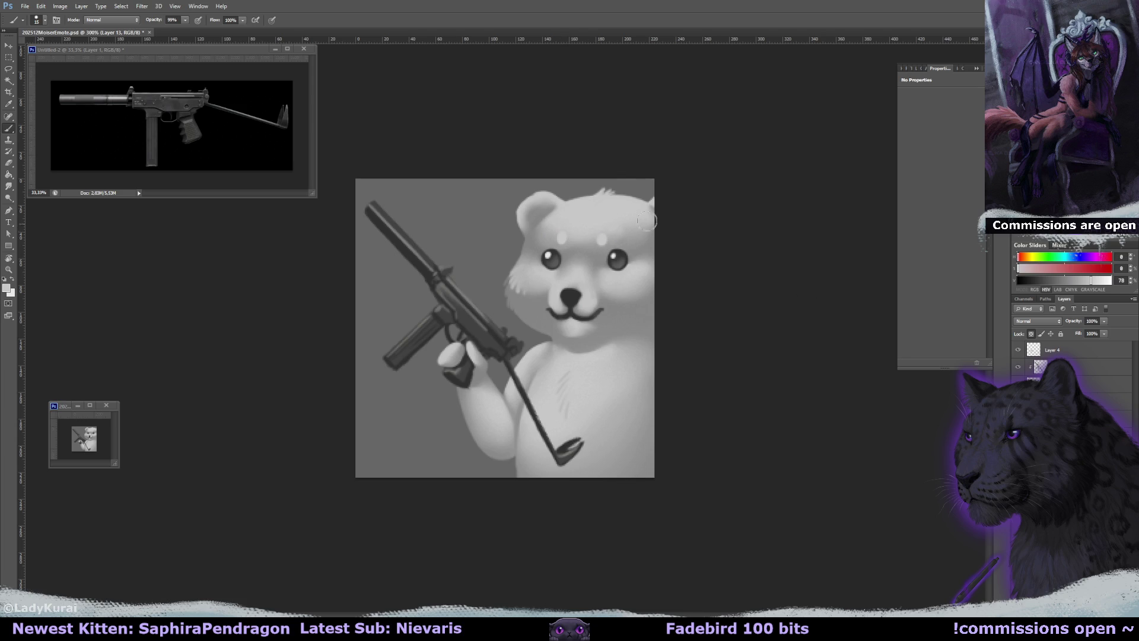
pyautogui.press('r')
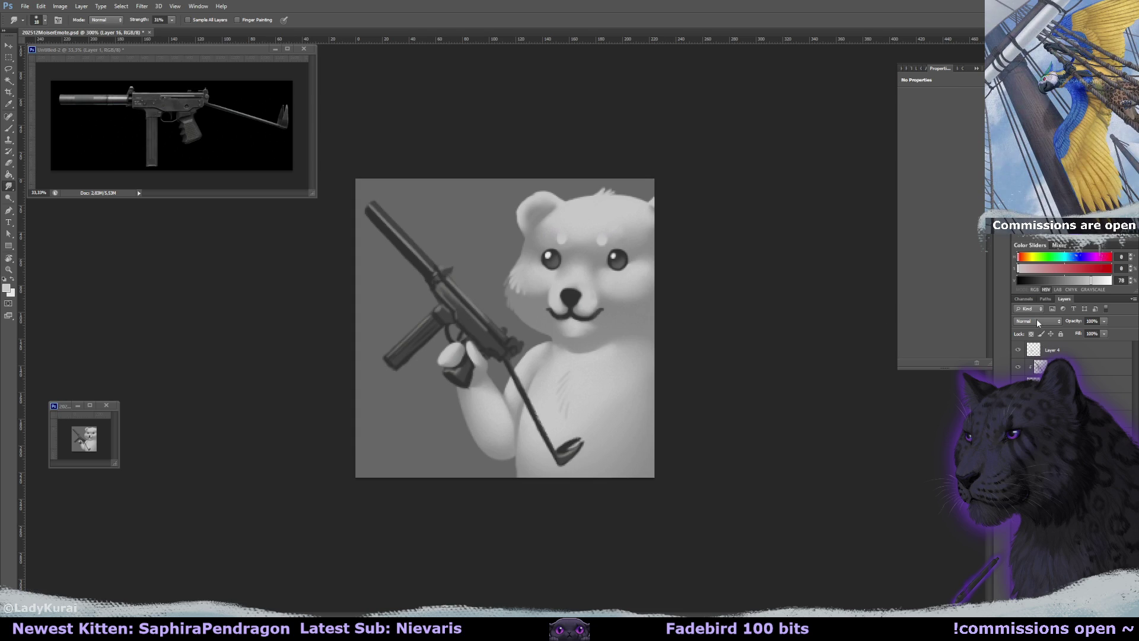
# Set the layer to Overlay and pick the 400 px soft round brush, sized about 48 px
pyautogui.click(1038, 321)
pyautogui.click(1026, 437)
pyautogui.click(8, 129)
pyautogui.click(40, 19)
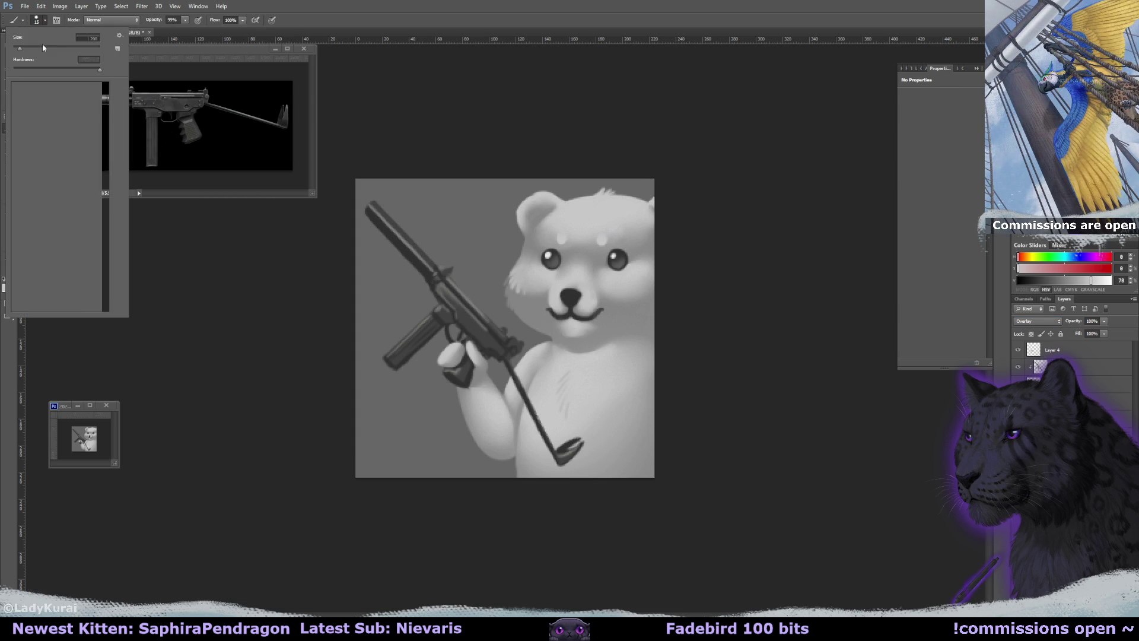
pyautogui.moveTo(104, 146); pyautogui.dragTo(103, 108)
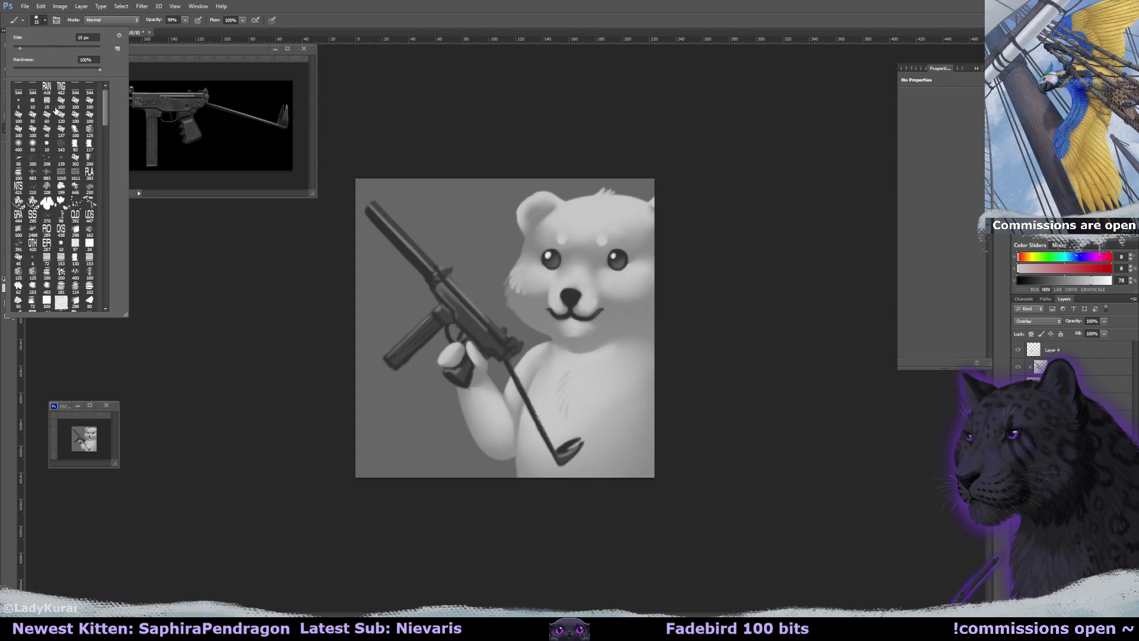
pyautogui.click(18, 144)
pyautogui.moveTo(585, 241)
pyautogui.mouseDown()
pyautogui.moveTo(504, 250)
pyautogui.moveTo(470, 233)
pyautogui.mouseUp()
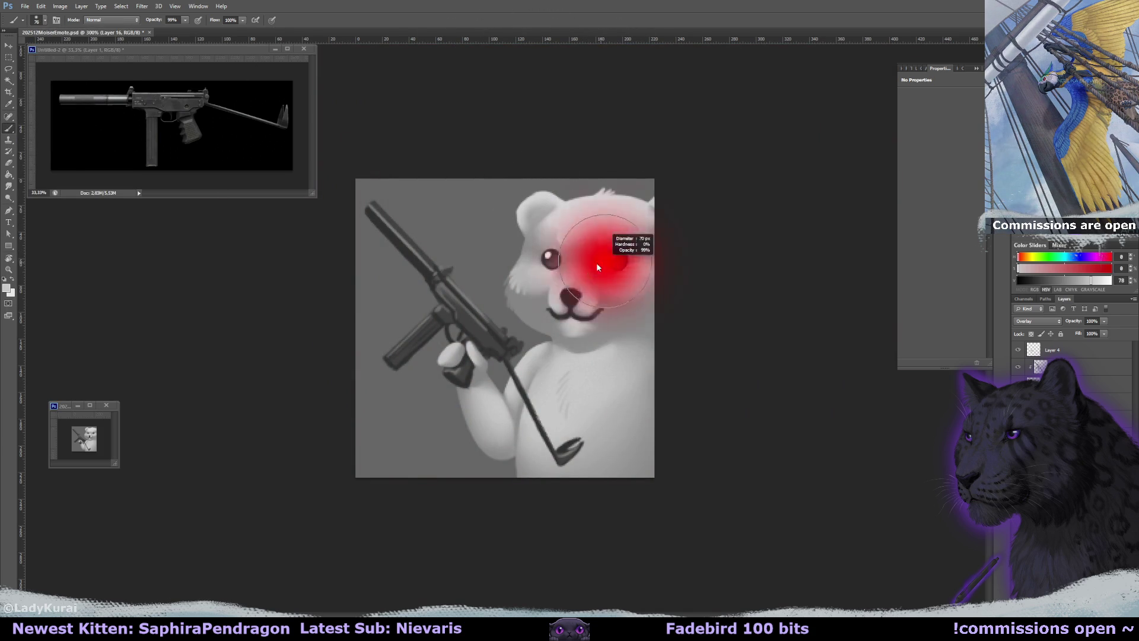
pyautogui.moveTo(599, 291)
pyautogui.mouseDown()
pyautogui.moveTo(531, 274)
pyautogui.moveTo(631, 279)
pyautogui.mouseUp()
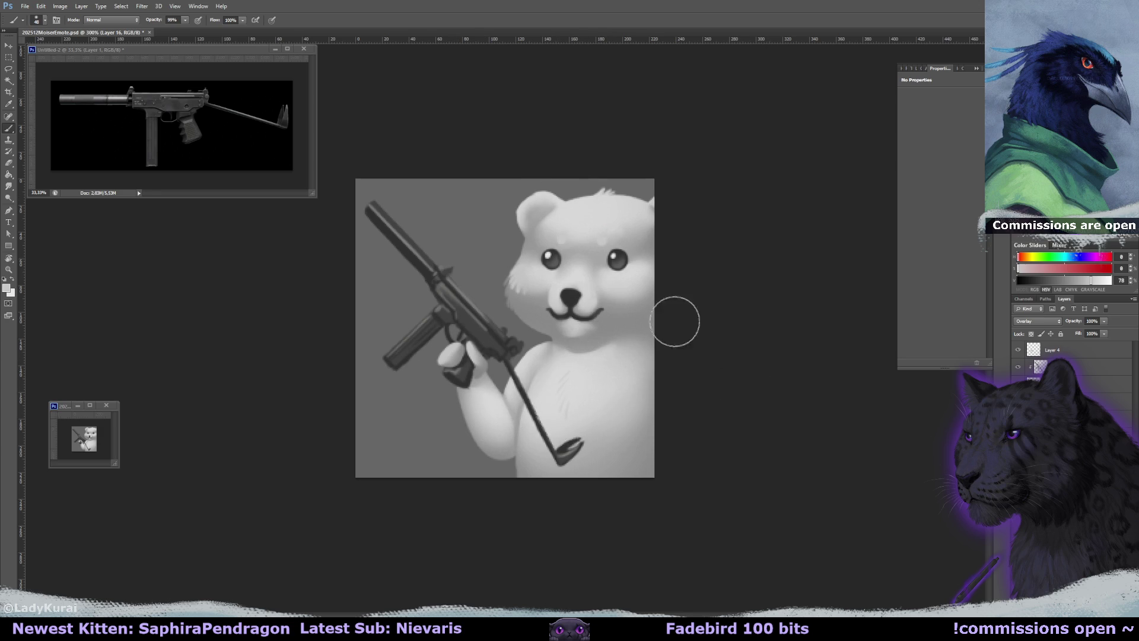
# Hide the overlay layer, choose the 39 px hard round brush, and shrink the eraser
pyautogui.hotkey('ctrl', ',')
pyautogui.hotkey('alt', '[')
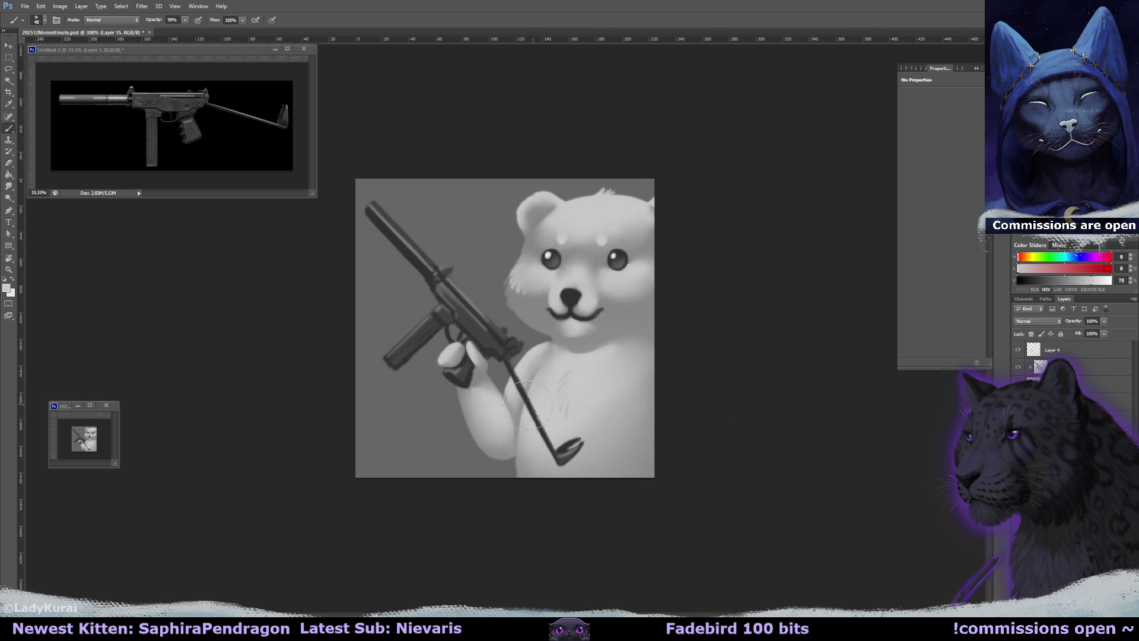
pyautogui.click(45, 19)
pyautogui.moveTo(105, 113)
pyautogui.mouseDown()
pyautogui.moveTo(118, 192)
pyautogui.moveTo(111, 126)
pyautogui.mouseUp()
pyautogui.click(61, 200)
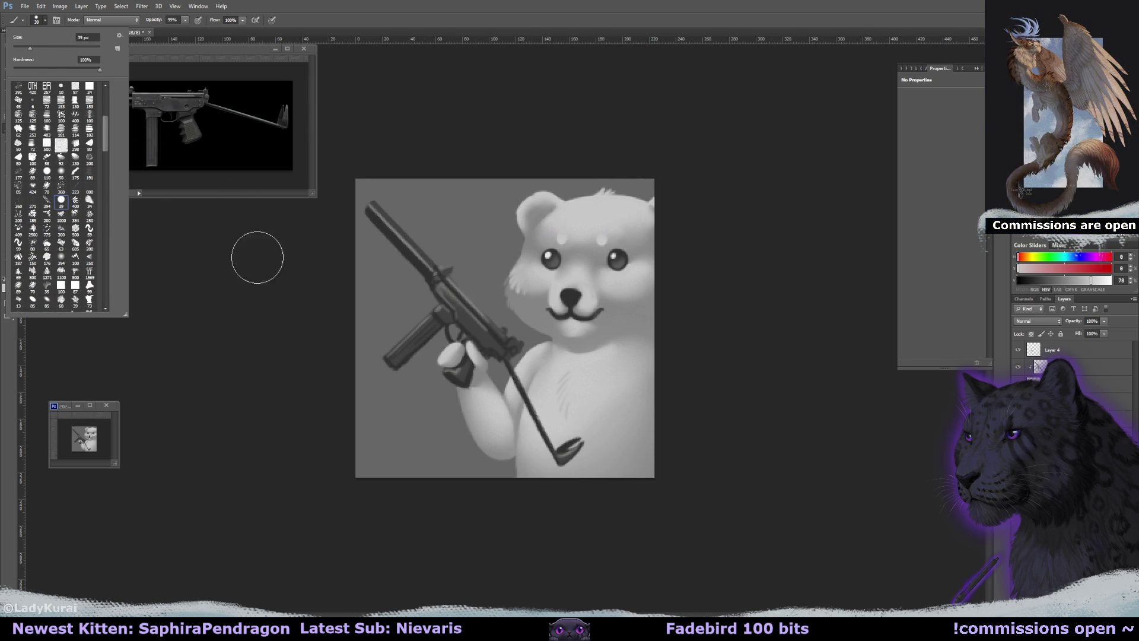
pyautogui.keyDown('alt'); pyautogui.click(526, 460); pyautogui.keyUp('alt')
pyautogui.press('[')
pyautogui.press('[')
pyautogui.press('[')
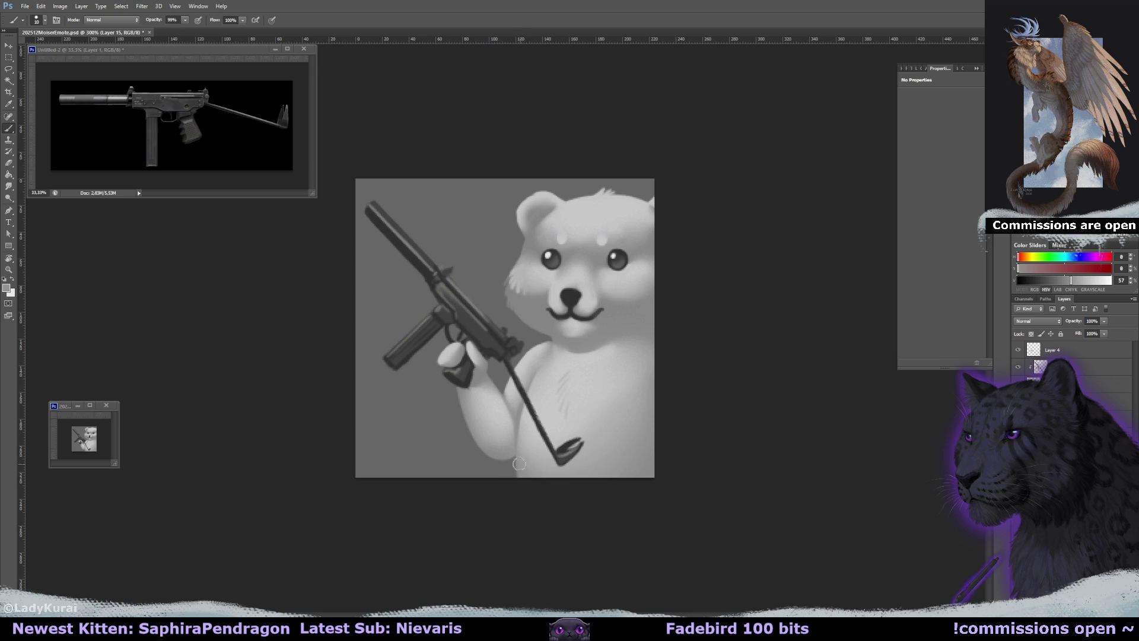
pyautogui.press('e')
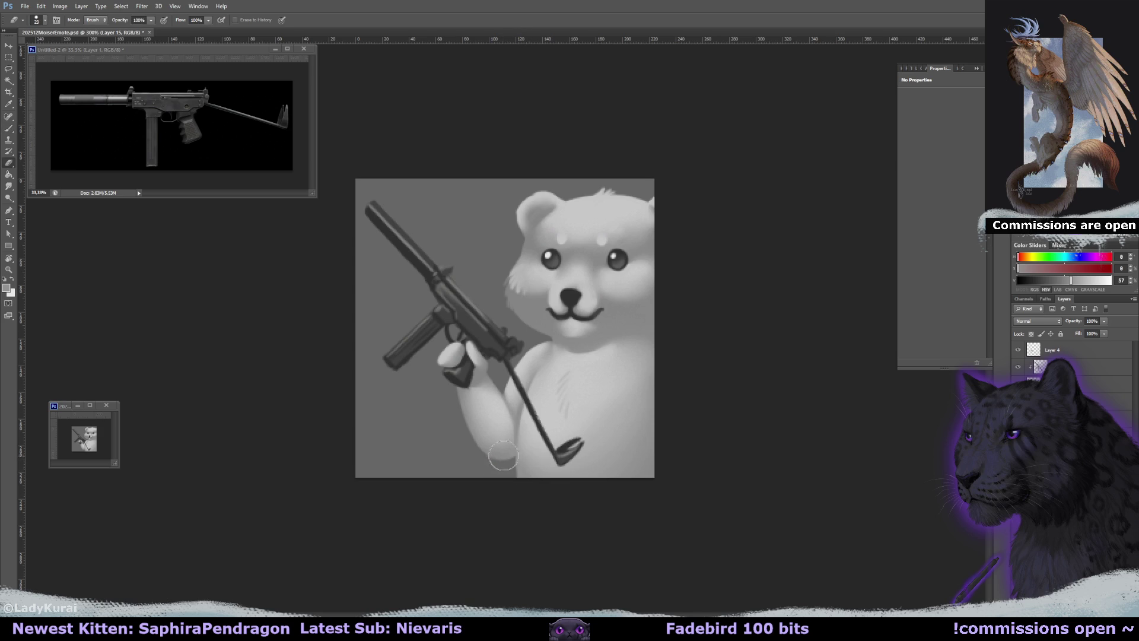
pyautogui.press('[')
pyautogui.press('[')
pyautogui.press('[')
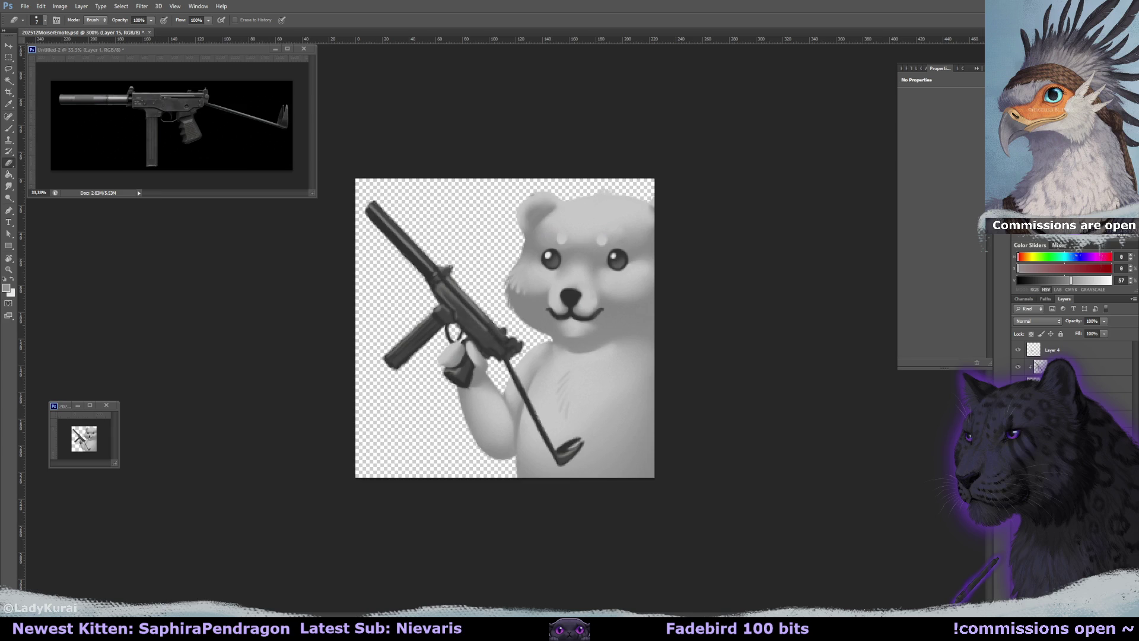
# Save the transparent bear emote as a PNG copy via File > Save As
pyautogui.click(25, 6)
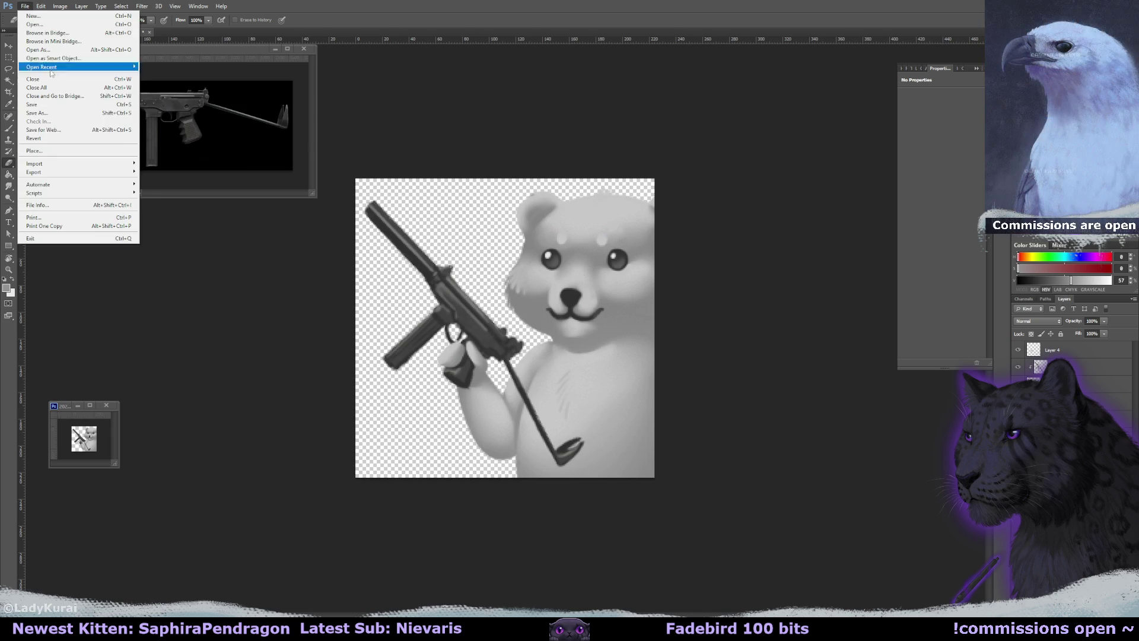
pyautogui.click(37, 113)
pyautogui.click(290, 456)
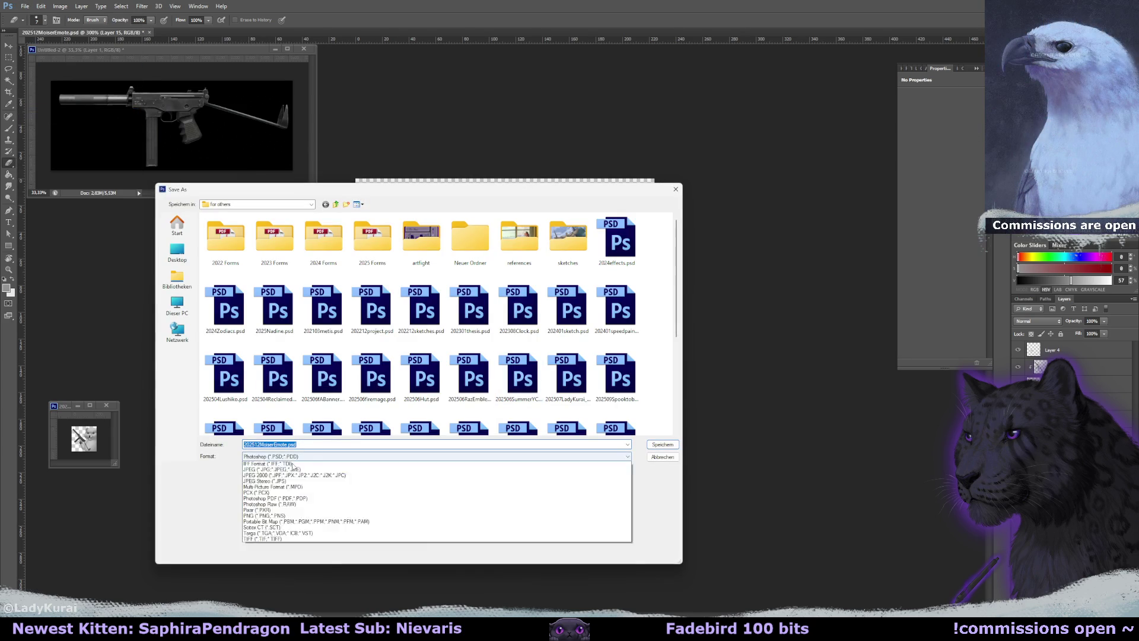
pyautogui.click(300, 552)
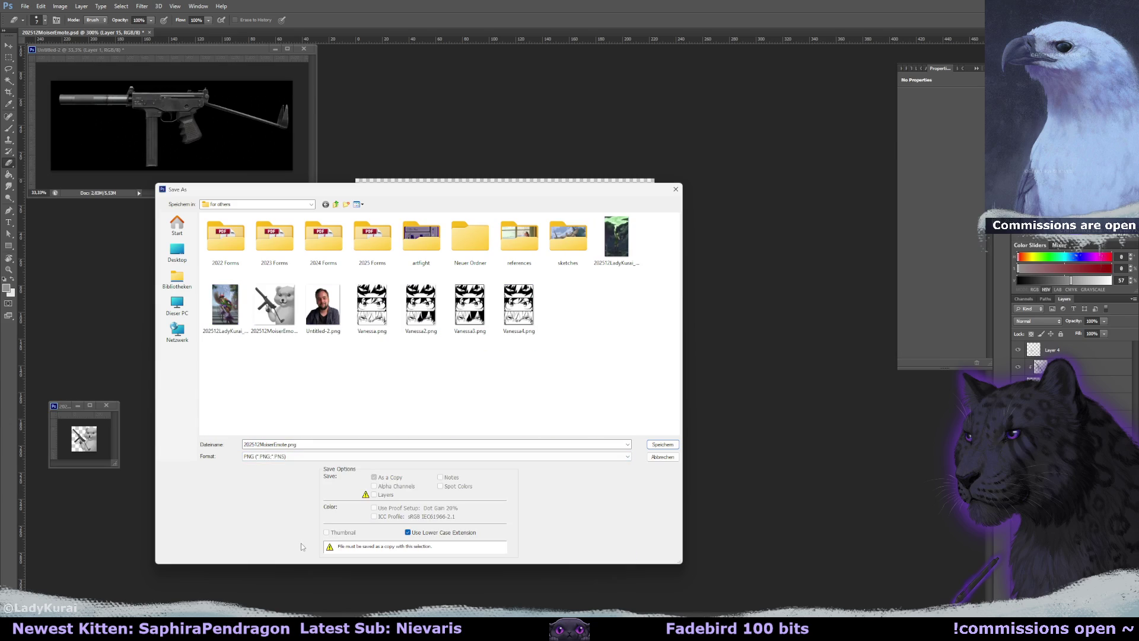
pyautogui.press('Return')
pyautogui.press('Return')
pyautogui.press('Return')
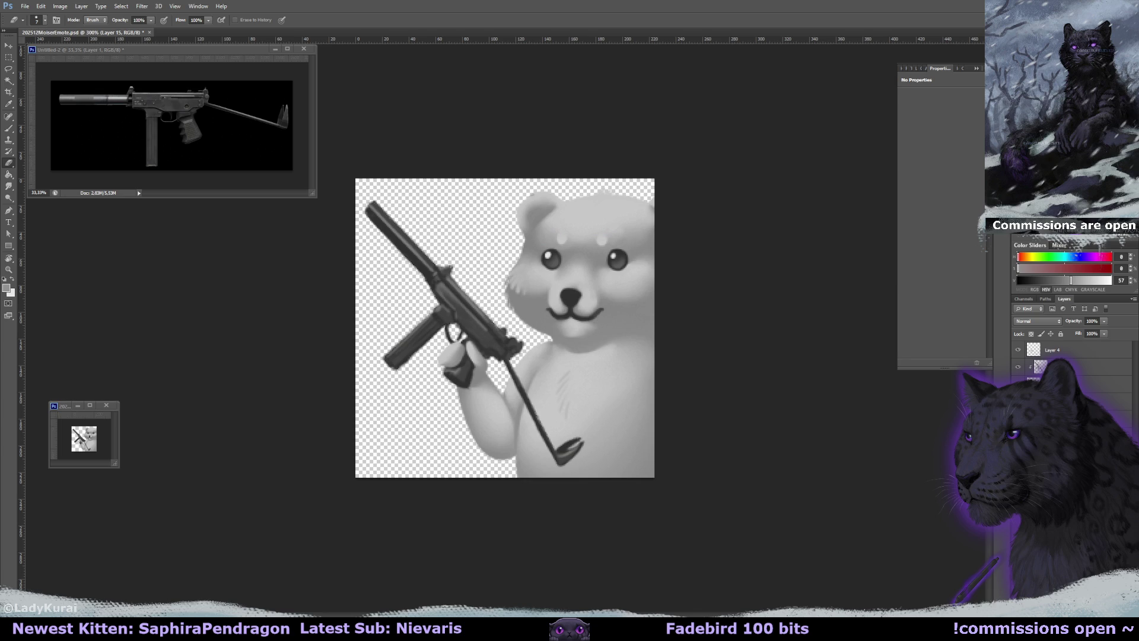
# Set up an 83 px soft round brush on a layer at 80% opacity in Darken mode
pyautogui.press('b')
pyautogui.click(45, 20)
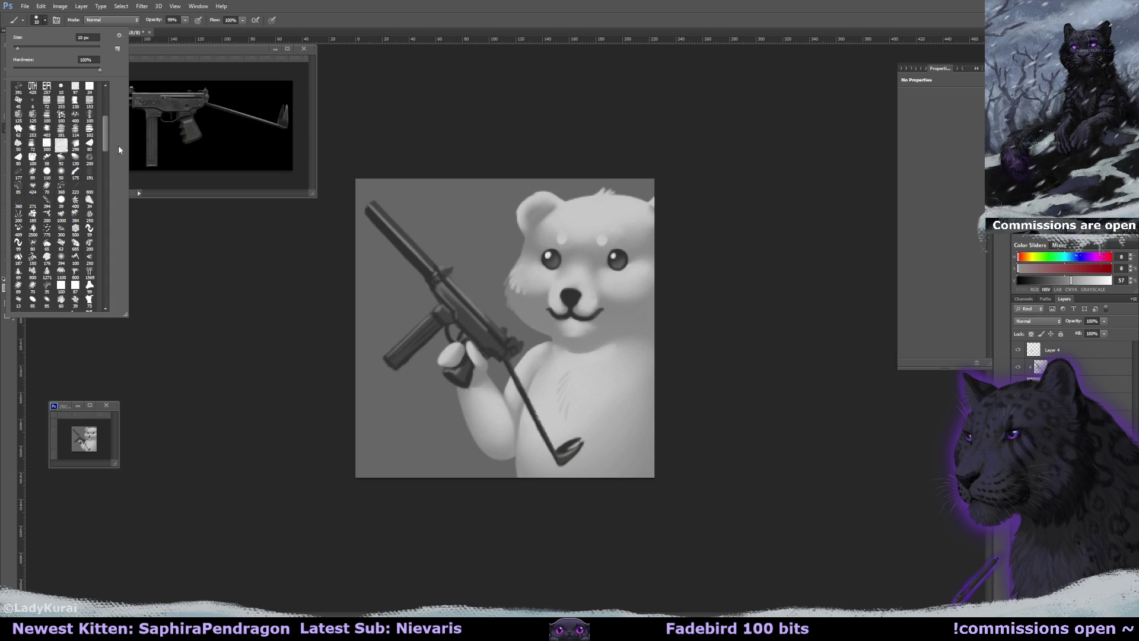
pyautogui.scroll(-2, 19, 145)
pyautogui.doubleClick(19, 145)
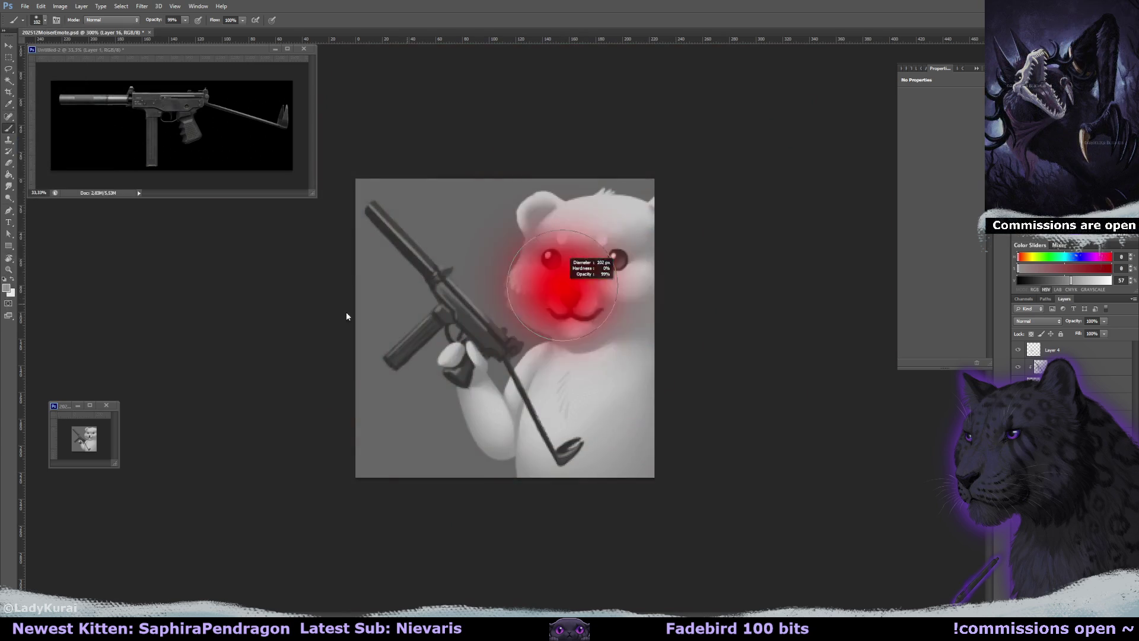
pyautogui.moveTo(552, 279)
pyautogui.mouseDown()
pyautogui.moveTo(527, 303)
pyautogui.moveTo(504, 296)
pyautogui.mouseUp()
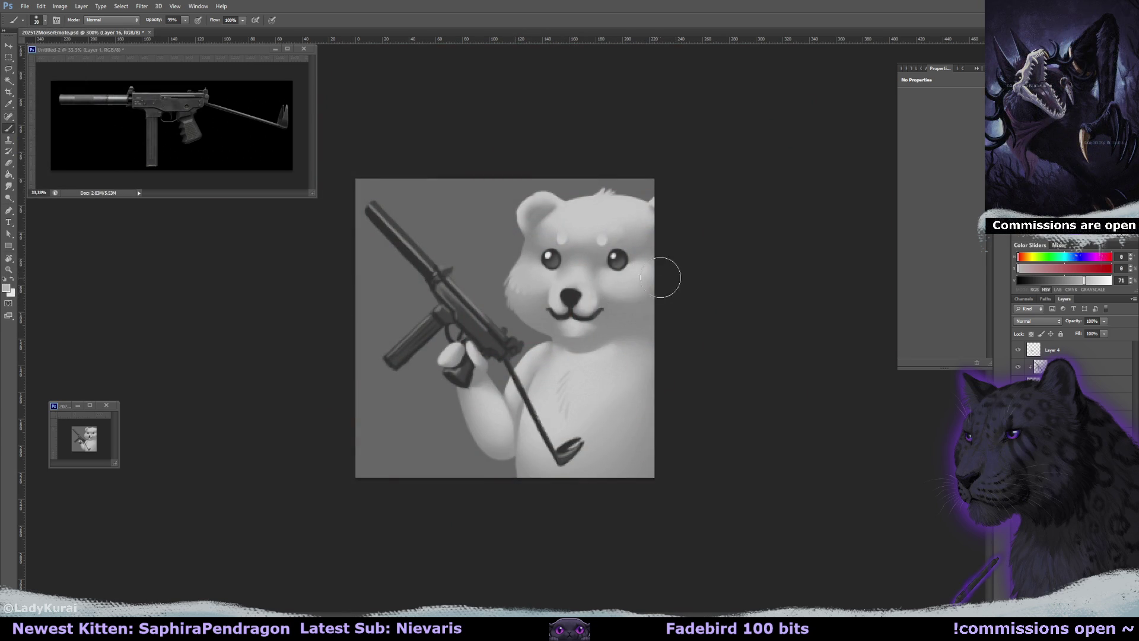
pyautogui.click(1104, 320)
pyautogui.moveTo(1103, 331); pyautogui.dragTo(1095, 330)
pyautogui.press('Return')
pyautogui.click(1037, 321)
pyautogui.click(1039, 346)
pyautogui.keyDown('alt'); pyautogui.click(511, 299); pyautogui.keyUp('alt')
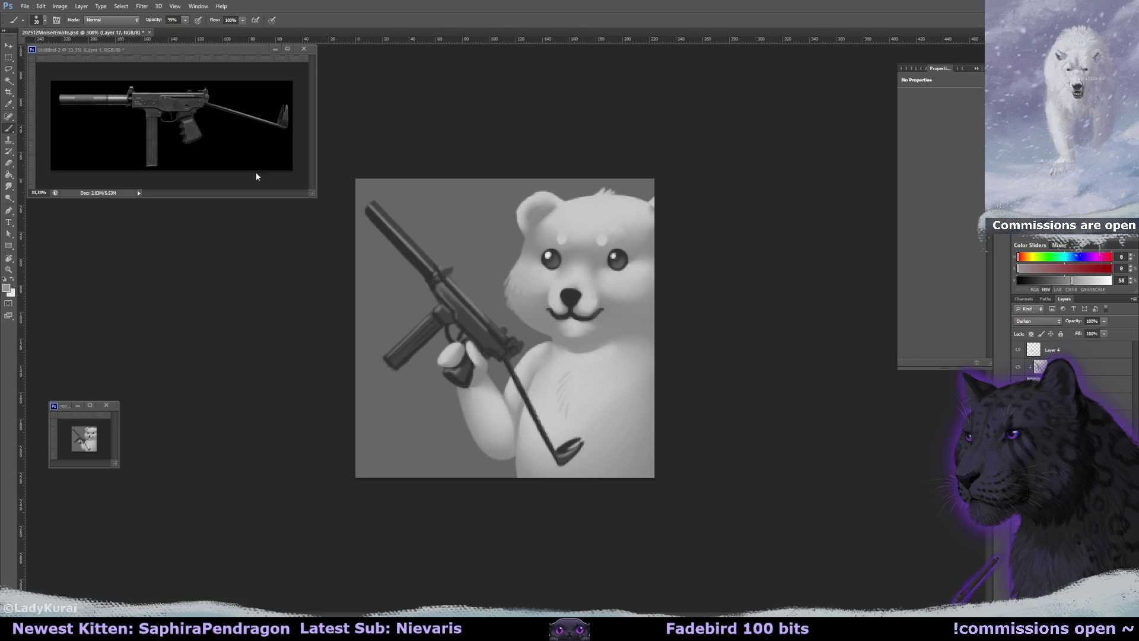
# Paint the face shading in a lighter grey, shrinking the brush to about 6 px
pyautogui.click(24, 6)
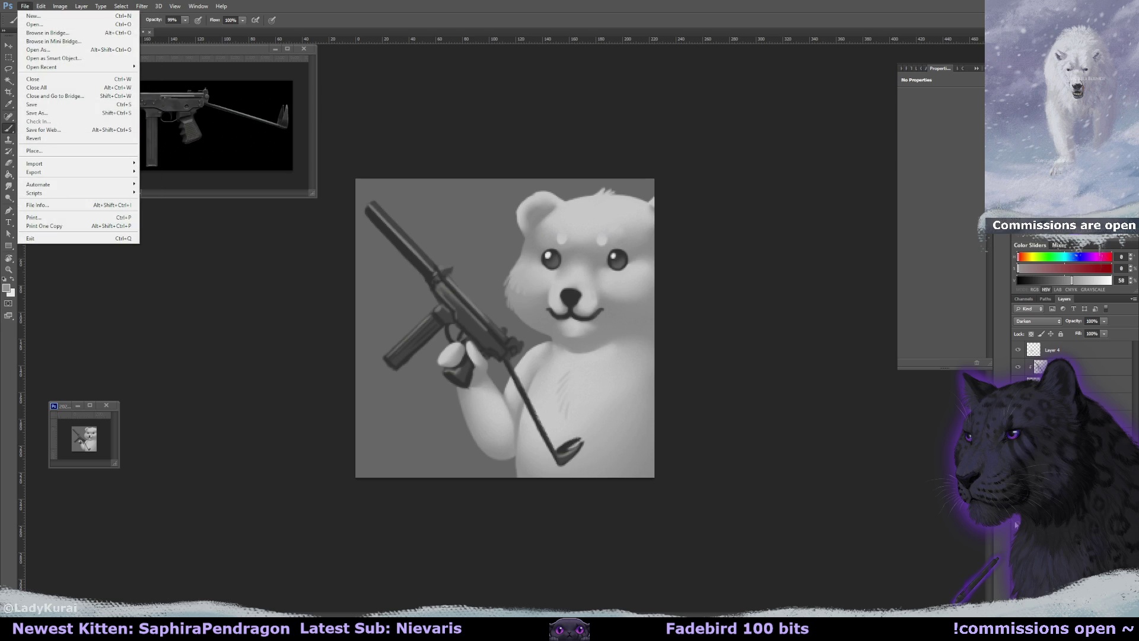
pyautogui.press('Escape')
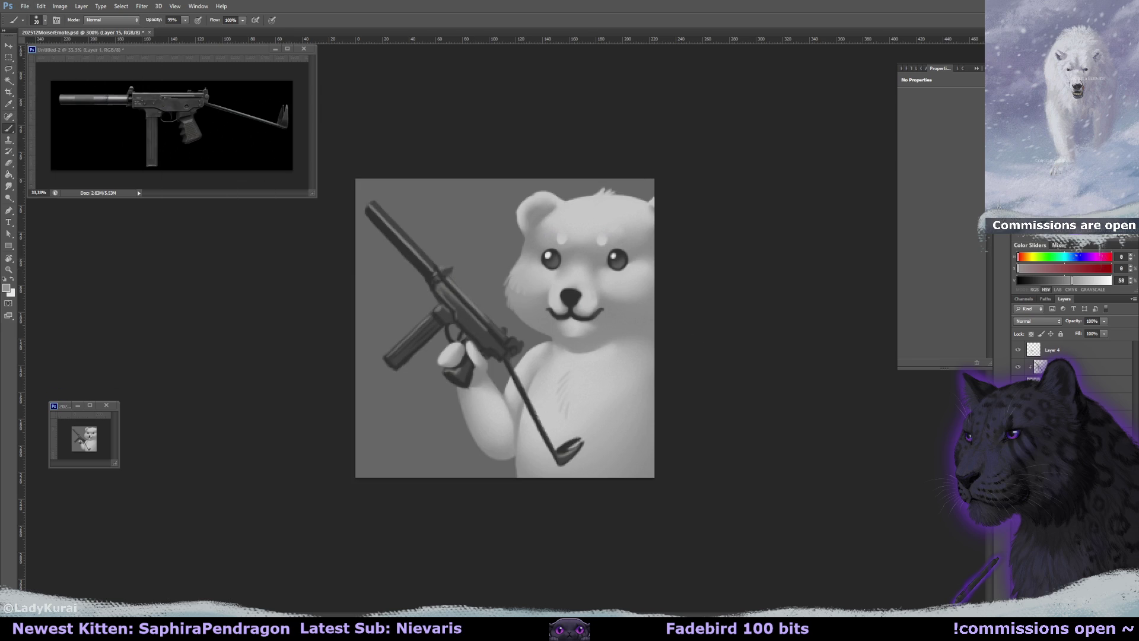
pyautogui.press('[')
pyautogui.press('[')
pyautogui.press('[')
pyautogui.keyDown('alt'); pyautogui.click(507, 387); pyautogui.keyUp('alt')
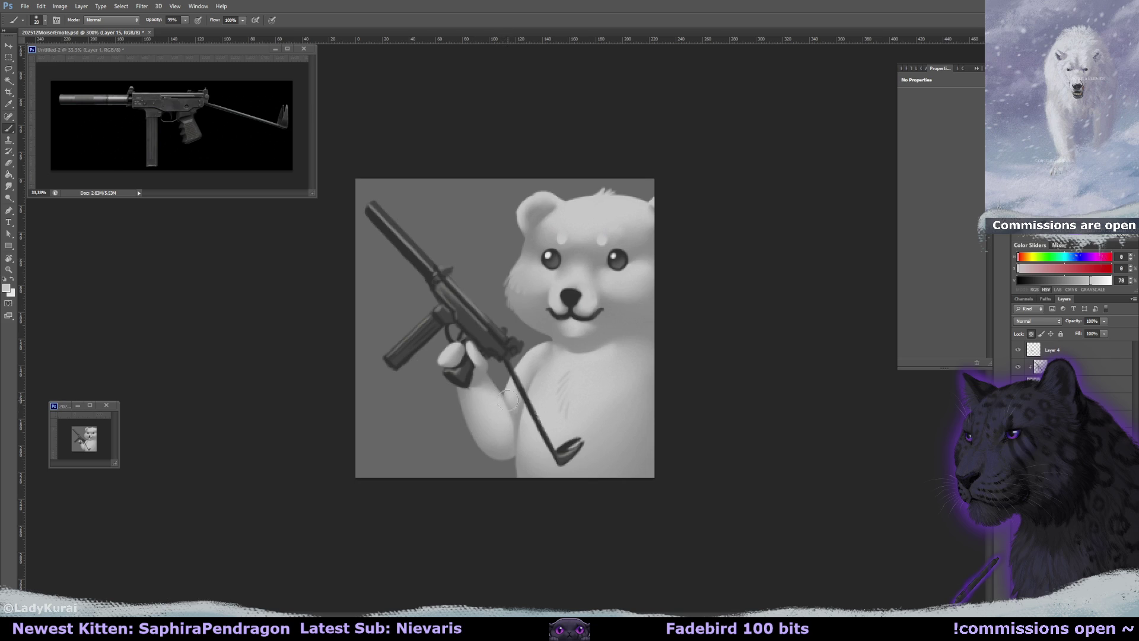
pyautogui.press('[')
pyautogui.press('[')
pyautogui.press('[')
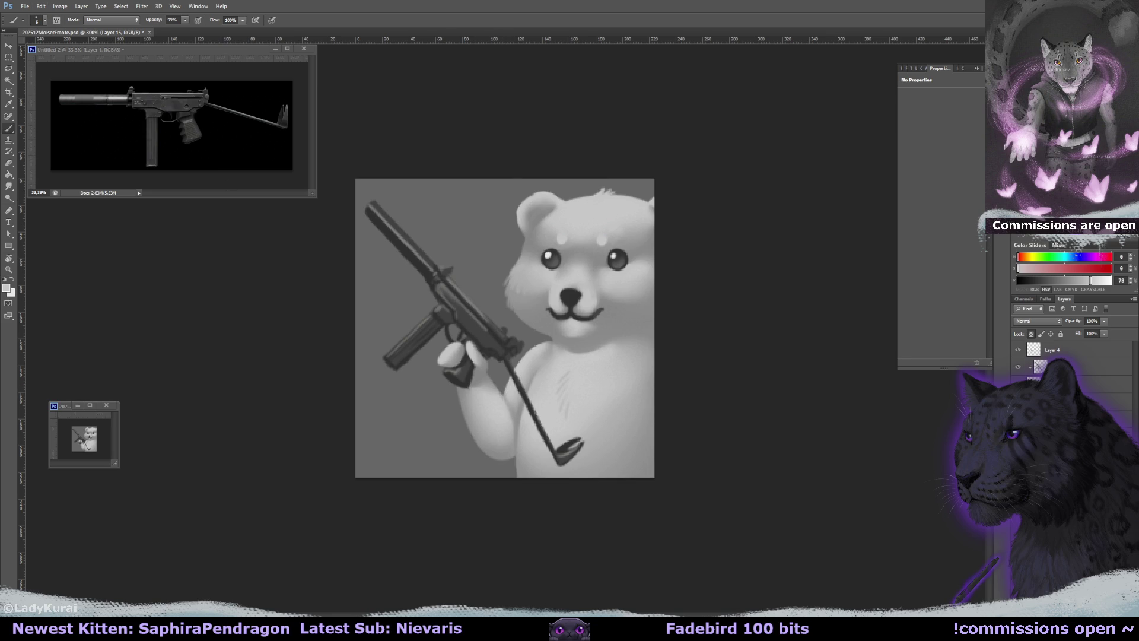
# Hide the grey background and save the emote again as a PNG copy
pyautogui.click(1018, 522)
pyautogui.click(25, 6)
pyautogui.click(41, 115)
pyautogui.click(386, 456)
pyautogui.click(291, 551)
pyautogui.press('Return')
pyautogui.press('Return')
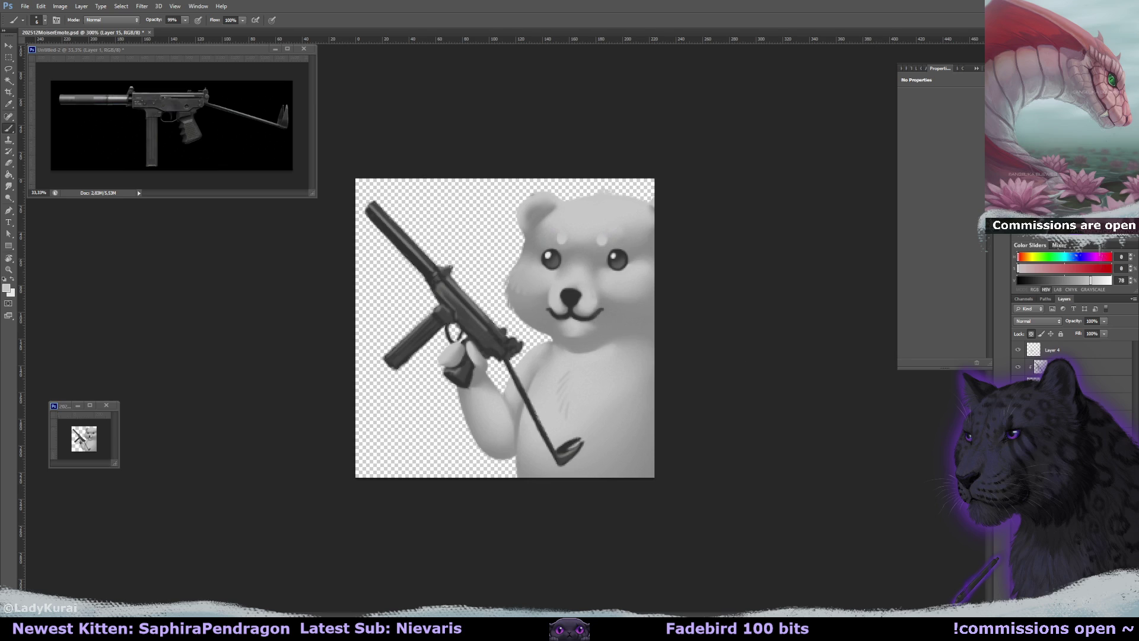
pyautogui.hotkey('alt', '[')
pyautogui.hotkey('alt', '[')
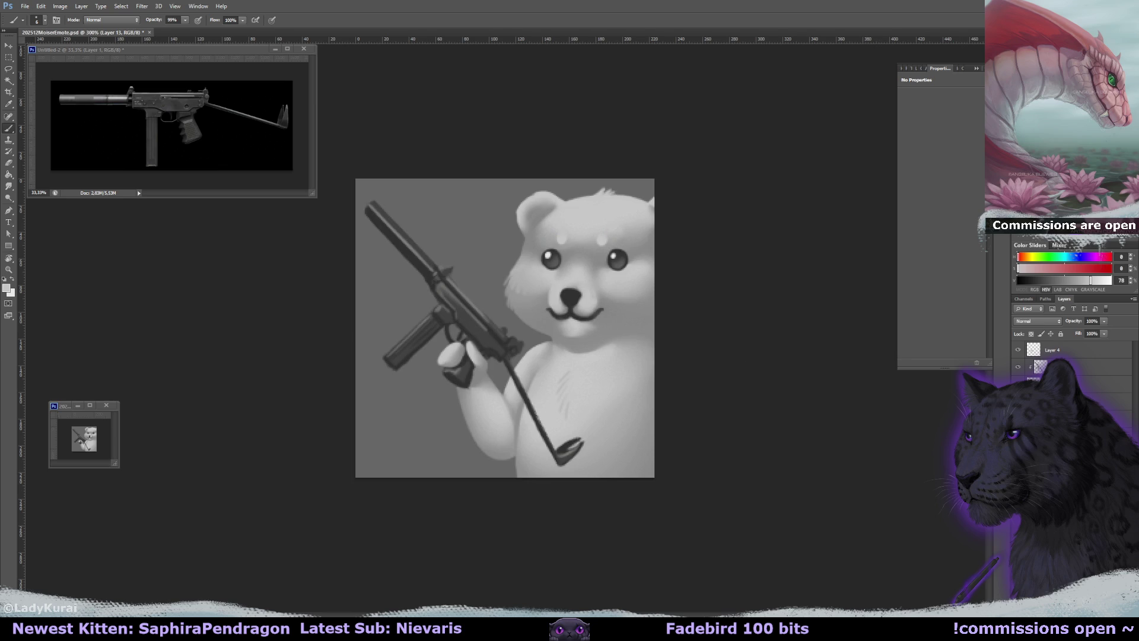
pyautogui.click(43, 20)
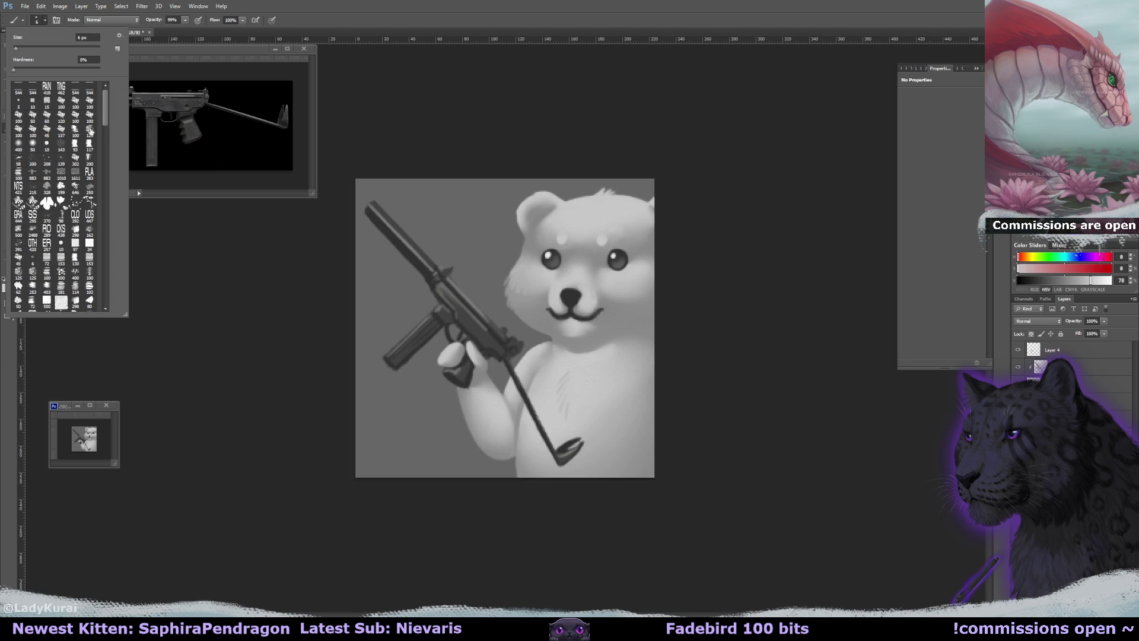
# At 400% zoom, extend the smile's right end upward in near-black with the 39 px round brush
pyautogui.moveTo(104, 105); pyautogui.dragTo(105, 126)
pyautogui.click(61, 232)
pyautogui.hotkey('ctrl', '+')
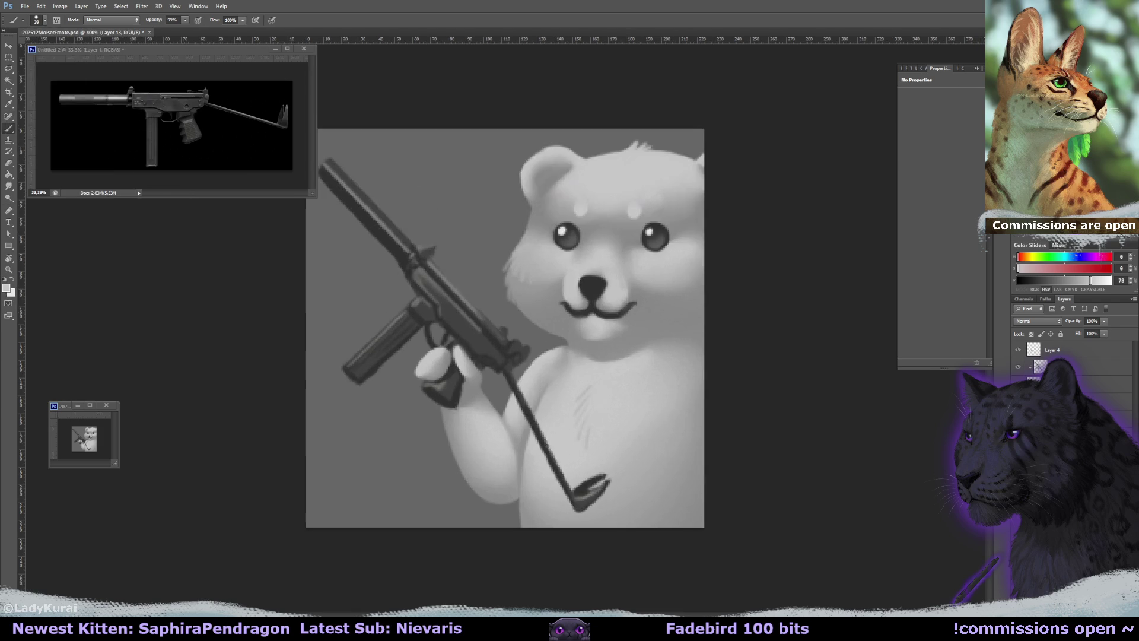
pyautogui.hotkey('ctrl', '-')
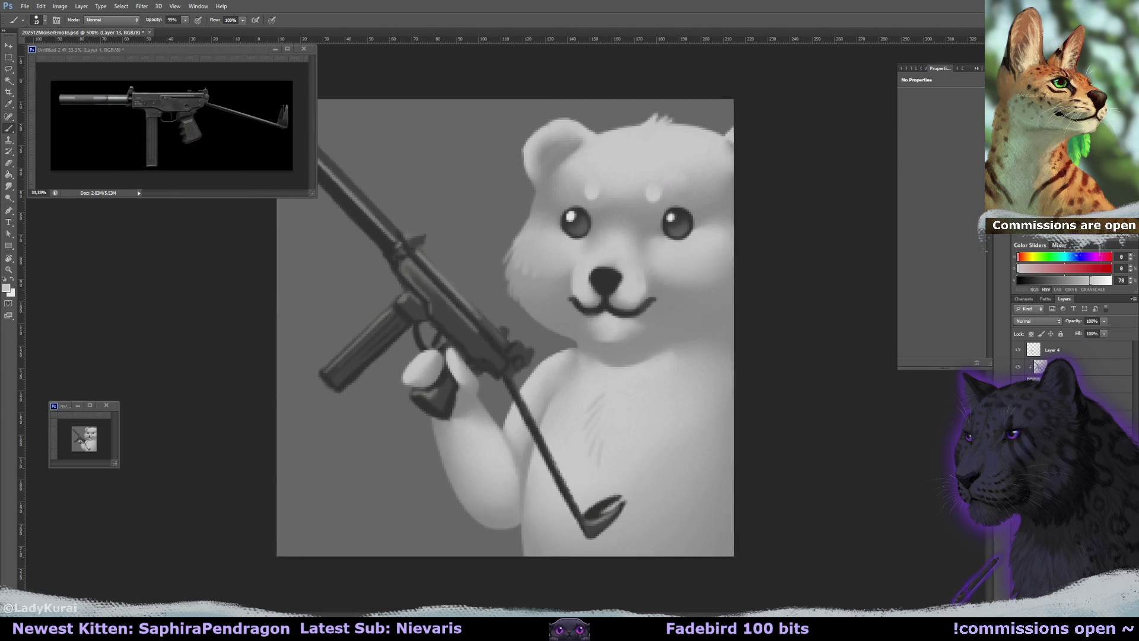
pyautogui.keyDown('alt'); pyautogui.click(608, 322); pyautogui.keyUp('alt')
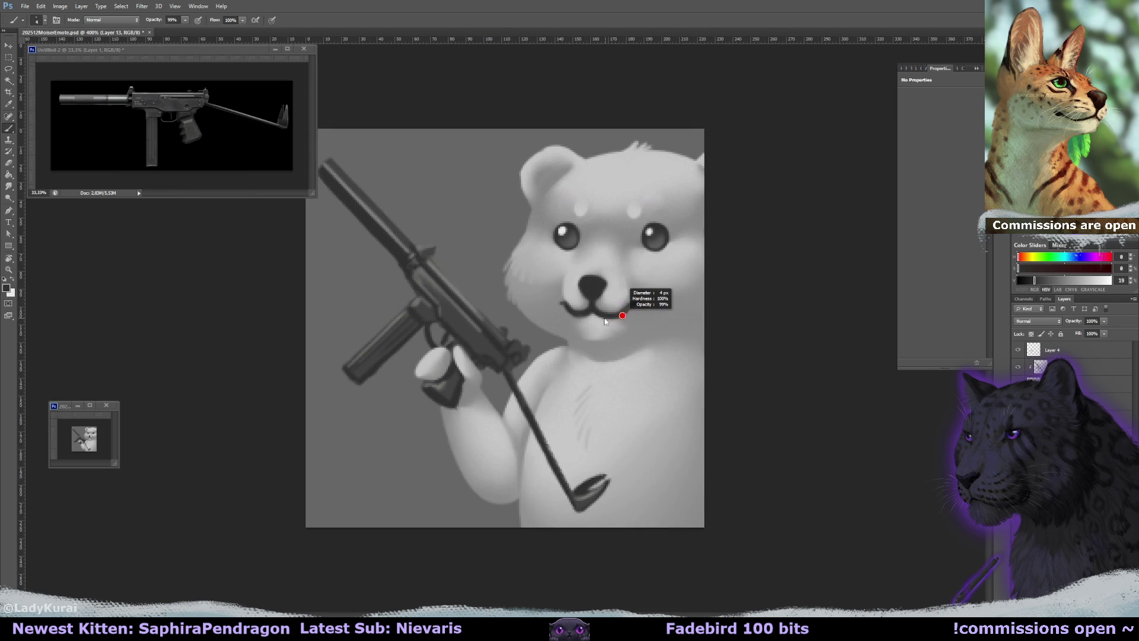
pyautogui.moveTo(614, 317); pyautogui.dragTo(629, 305)
# Erase touch-ups around the smile, restore the grey background, and sample the bear's cheek grey
pyautogui.press('e')
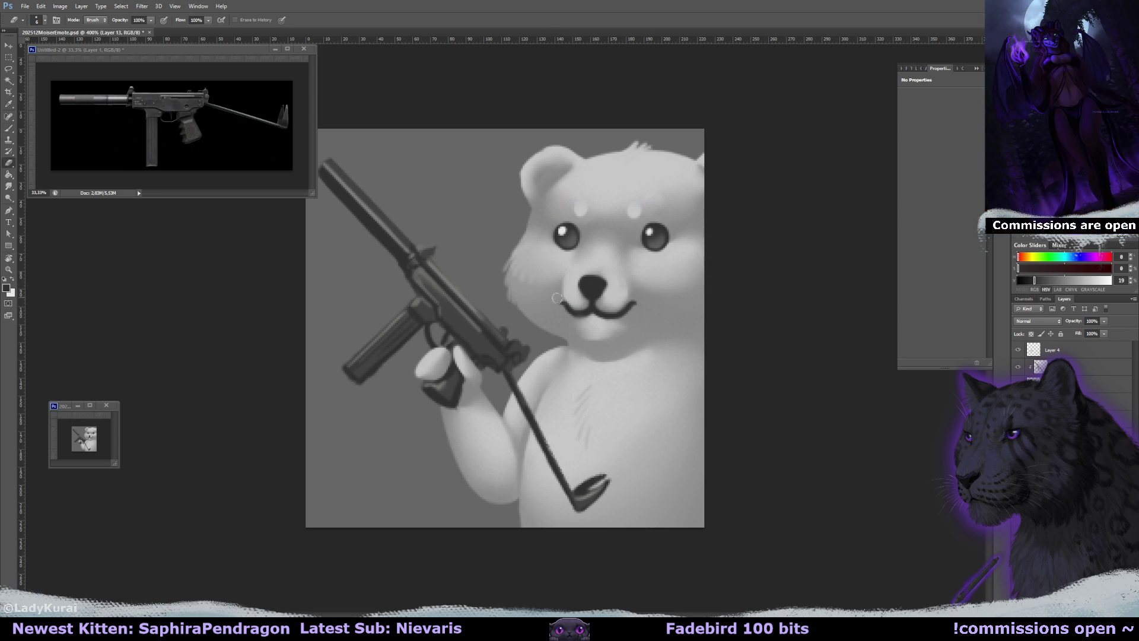
pyautogui.press('b')
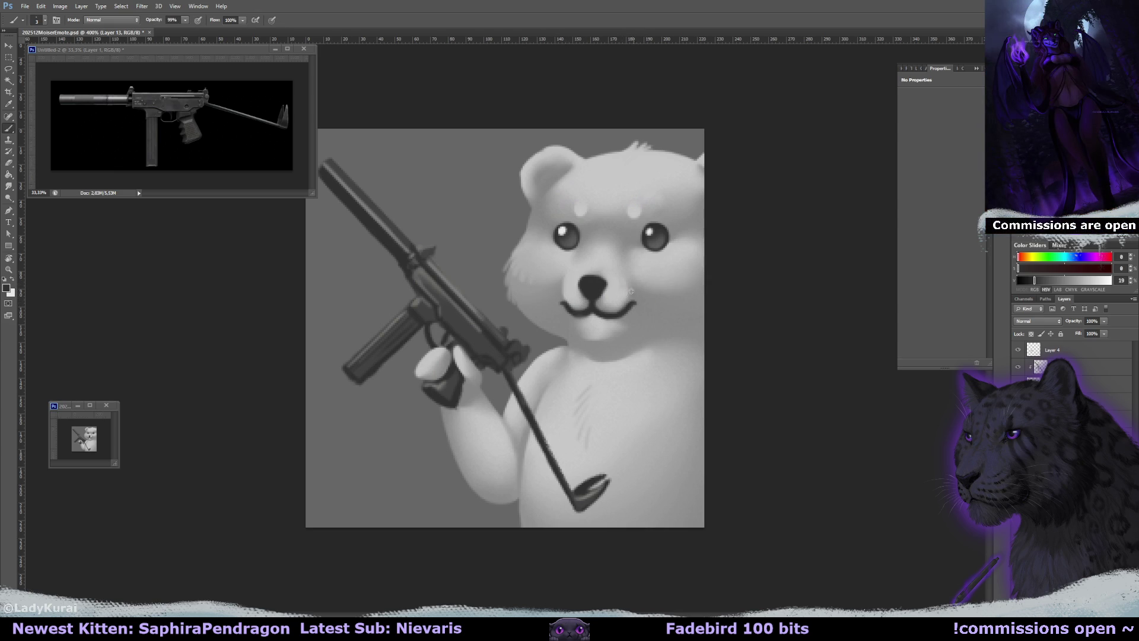
pyautogui.keyDown('alt'); pyautogui.click(570, 295); pyautogui.keyUp('alt')
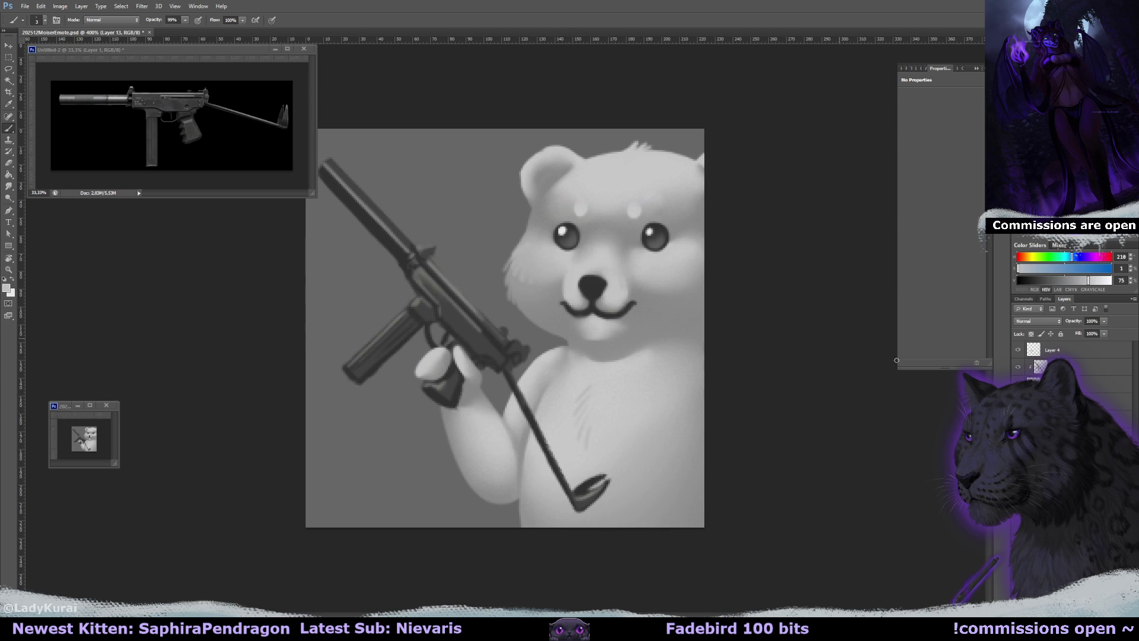
pyautogui.press('e')
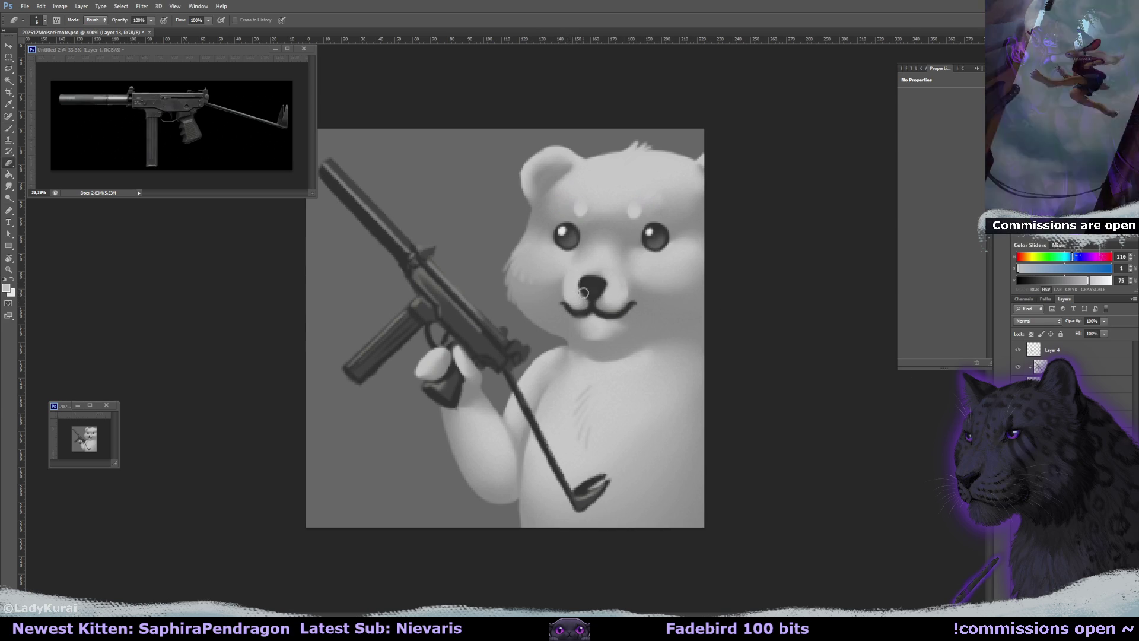
pyautogui.click(60, 9)
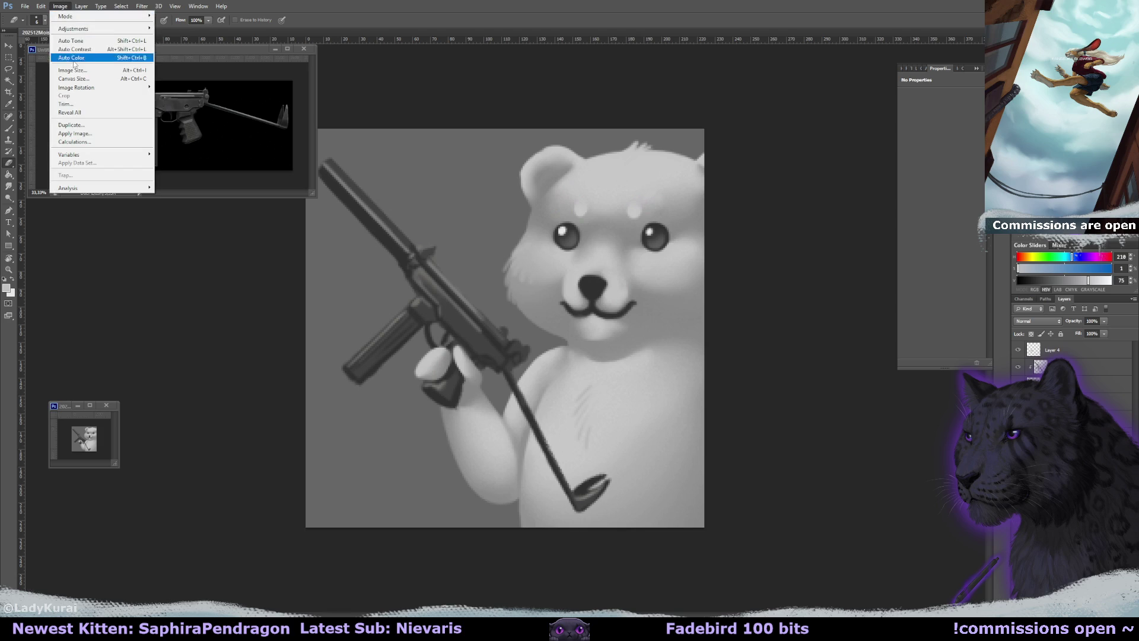
pyautogui.click(61, 9)
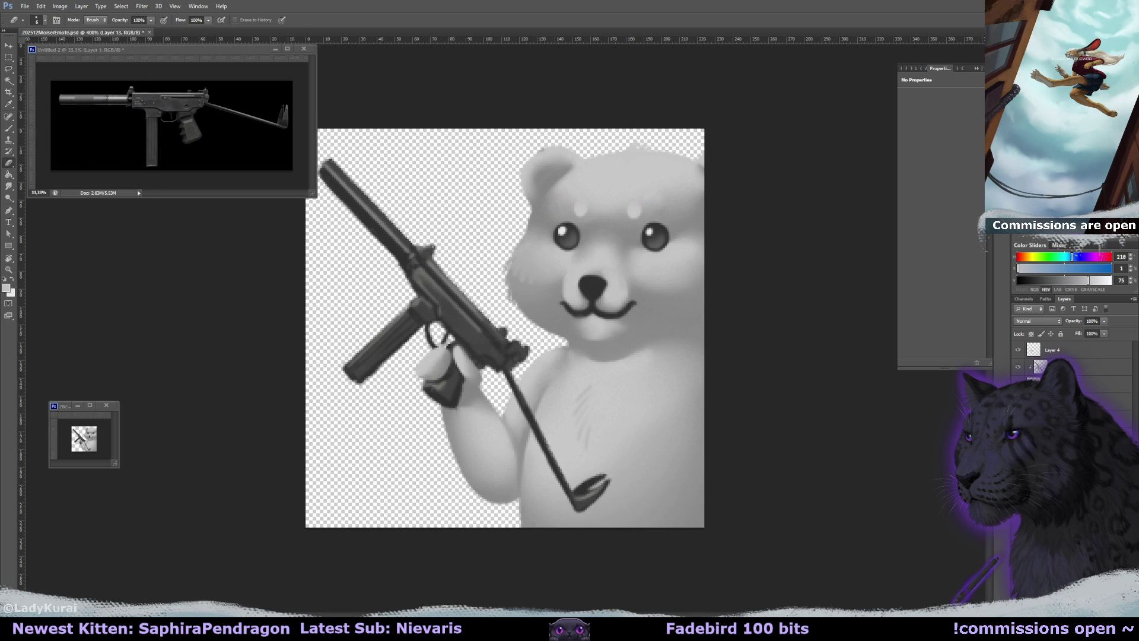
pyautogui.hotkey('ctrl', 'z')
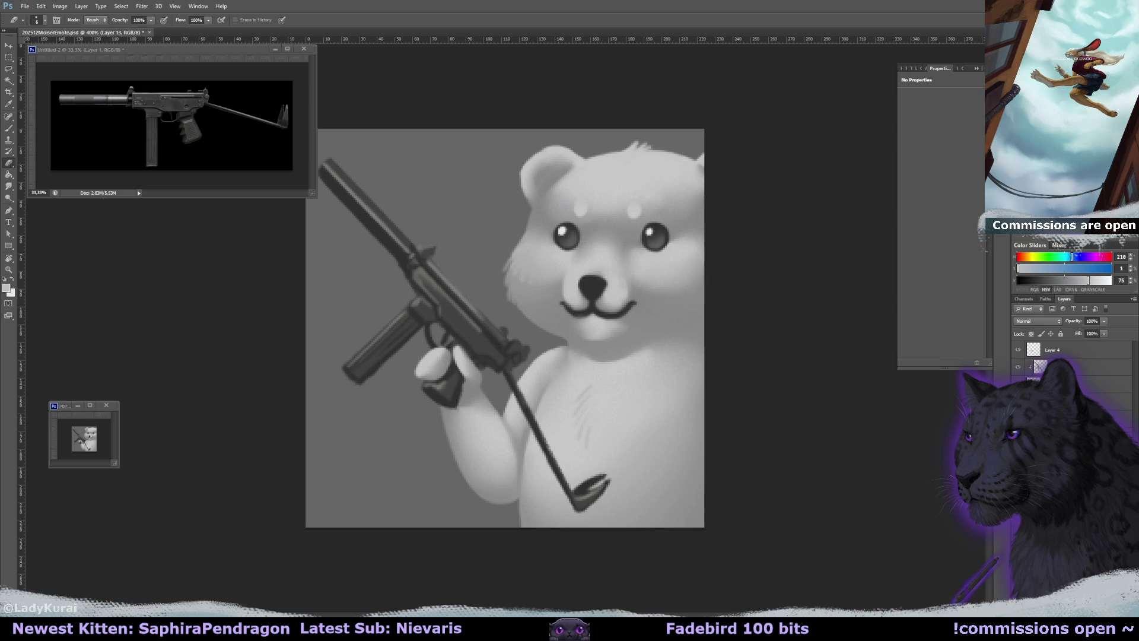
pyautogui.press('b')
pyautogui.keyDown('alt'); pyautogui.click(568, 298); pyautogui.keyUp('alt')
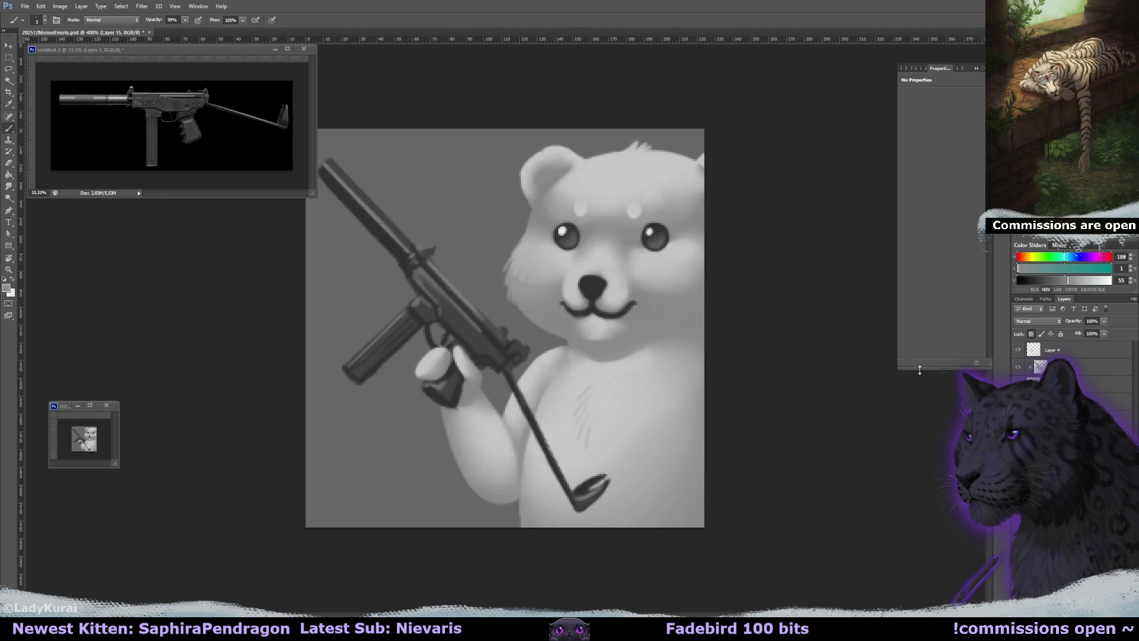
# Hide the grey background, save the emote as a PNG copy, then unhide the background layer
pyautogui.hotkey('ctrl', ',')
pyautogui.click(25, 6)
pyautogui.click(45, 119)
pyautogui.click(348, 456)
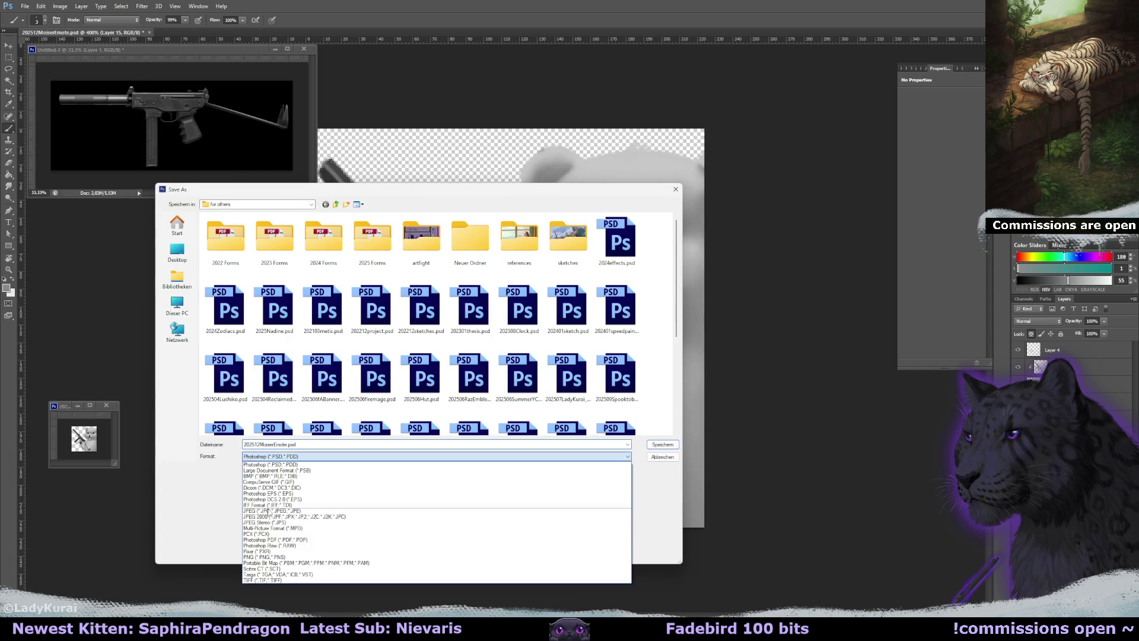
pyautogui.click(303, 549)
pyautogui.press('Return')
pyautogui.press('Return')
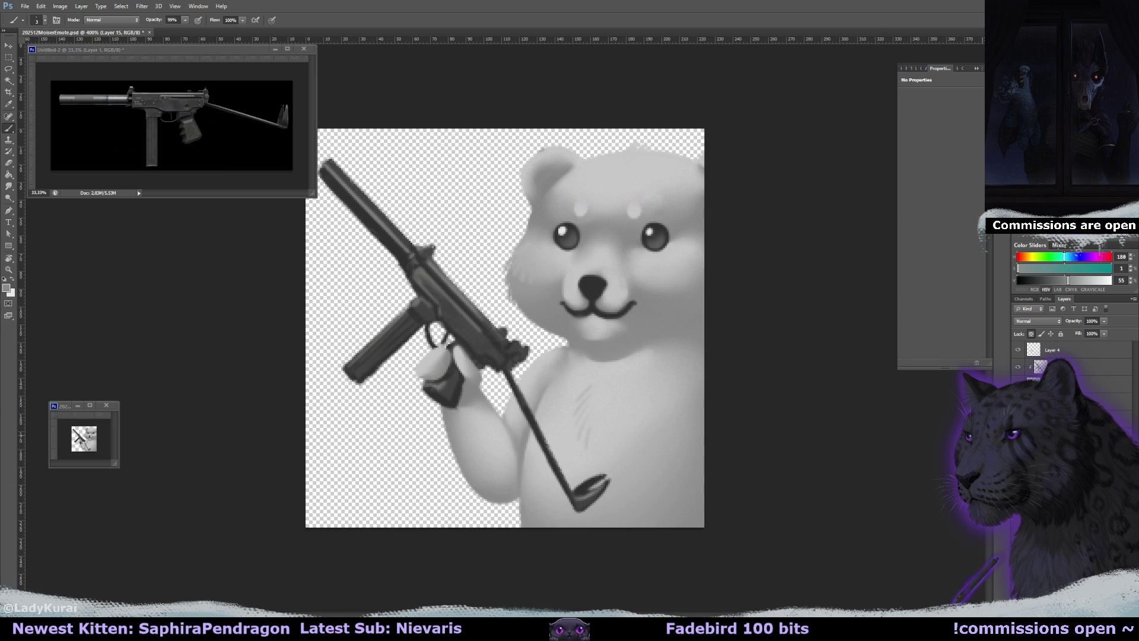
pyautogui.click(1018, 383)
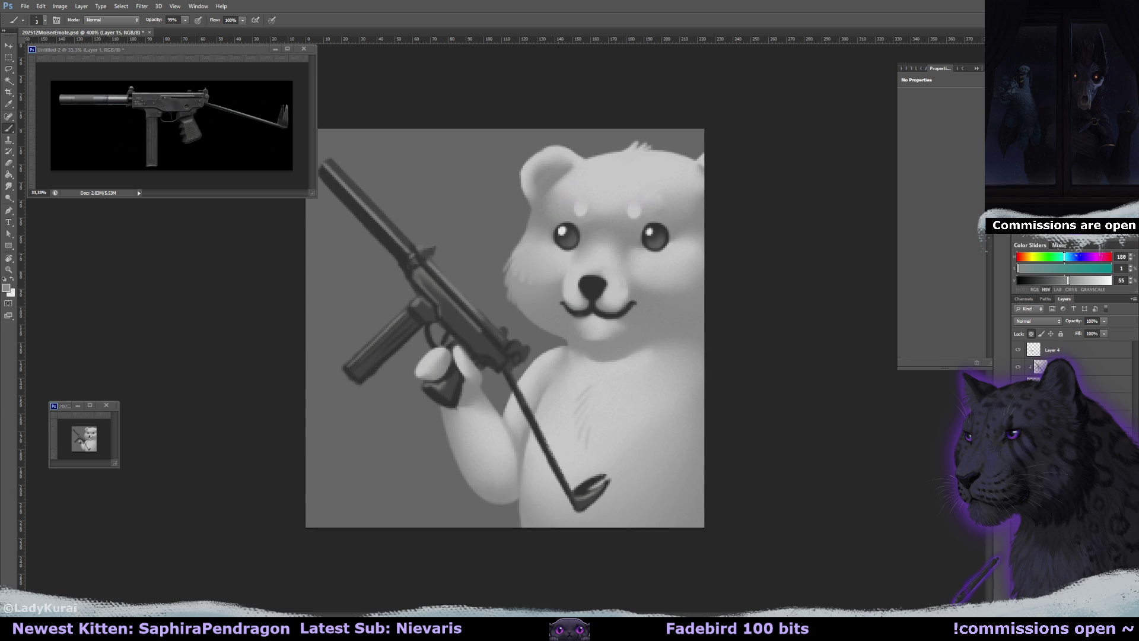
# Close the small preview window and the Untitled-2 gun reference, discarding its changes
pyautogui.click(115, 405)
pyautogui.hotkey('ctrl', 'a')
pyautogui.click(304, 48)
pyautogui.click(560, 231)
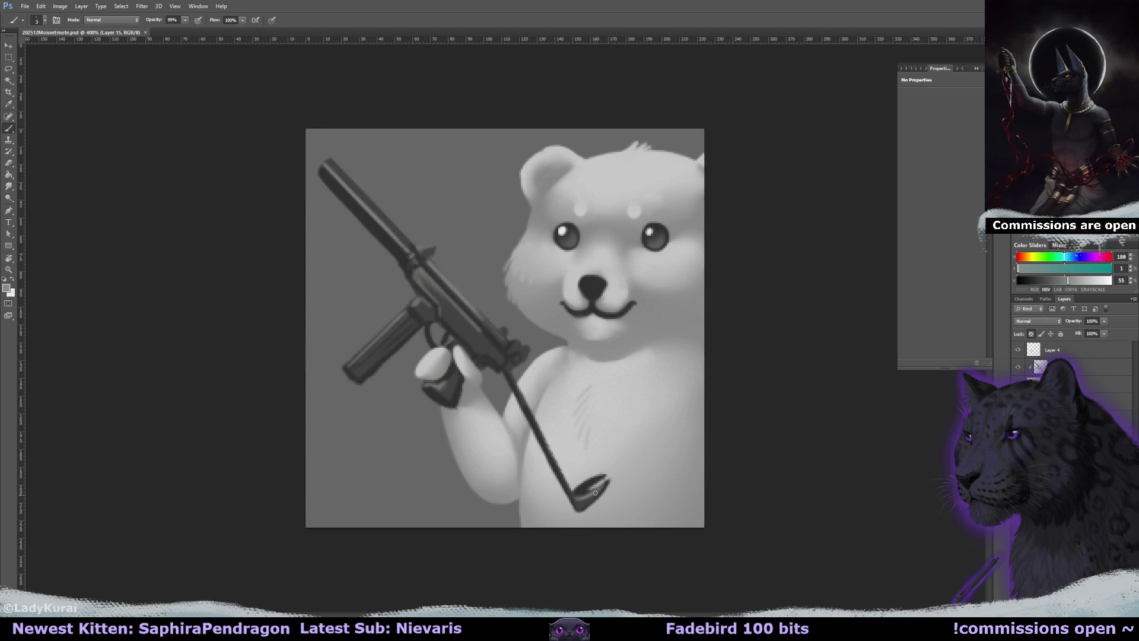
# Sample several greys from the bear's face, cheek and chin
pyautogui.click(1031, 334)
pyautogui.keyDown('alt'); pyautogui.click(524, 287); pyautogui.keyUp('alt')
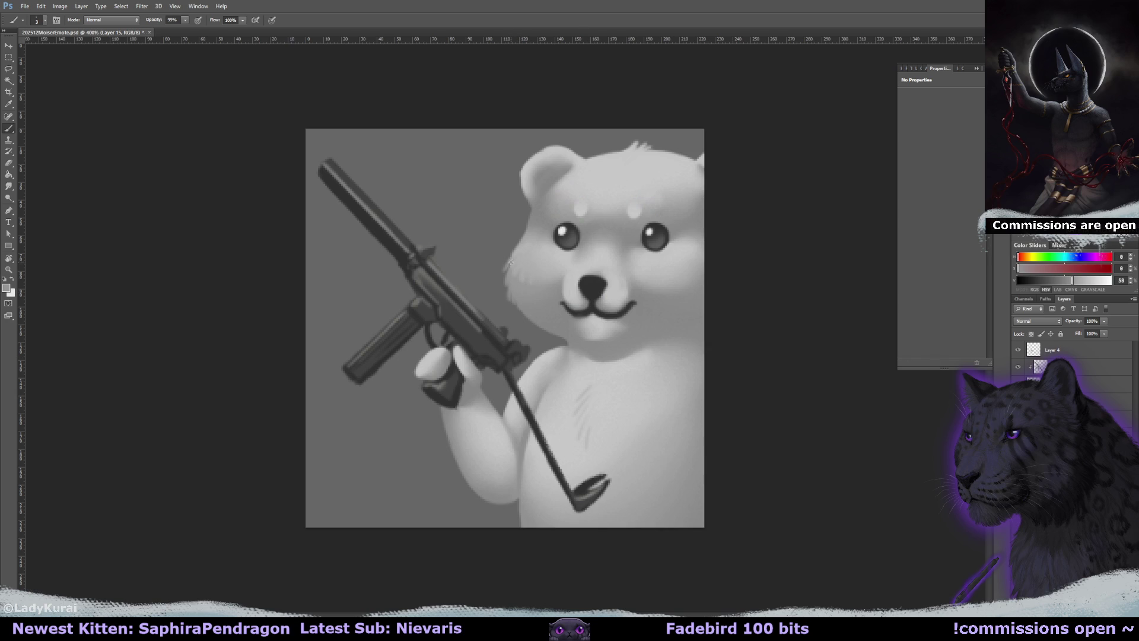
pyautogui.keyDown('alt'); pyautogui.click(517, 260); pyautogui.keyUp('alt')
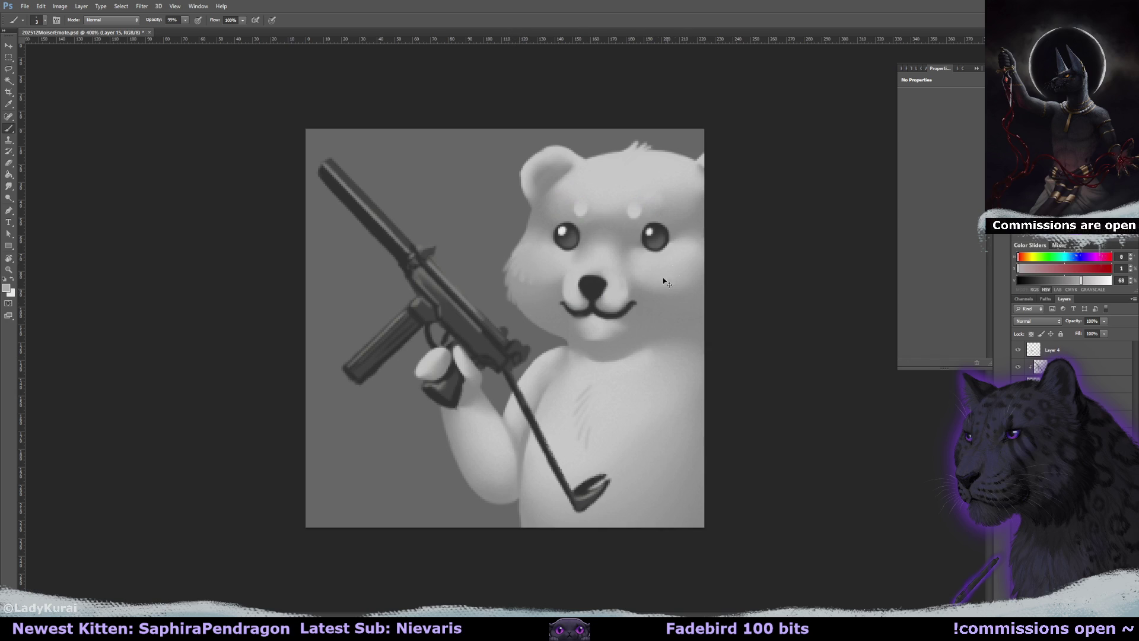
pyautogui.keyDown('alt'); pyautogui.click(591, 341); pyautogui.keyUp('alt')
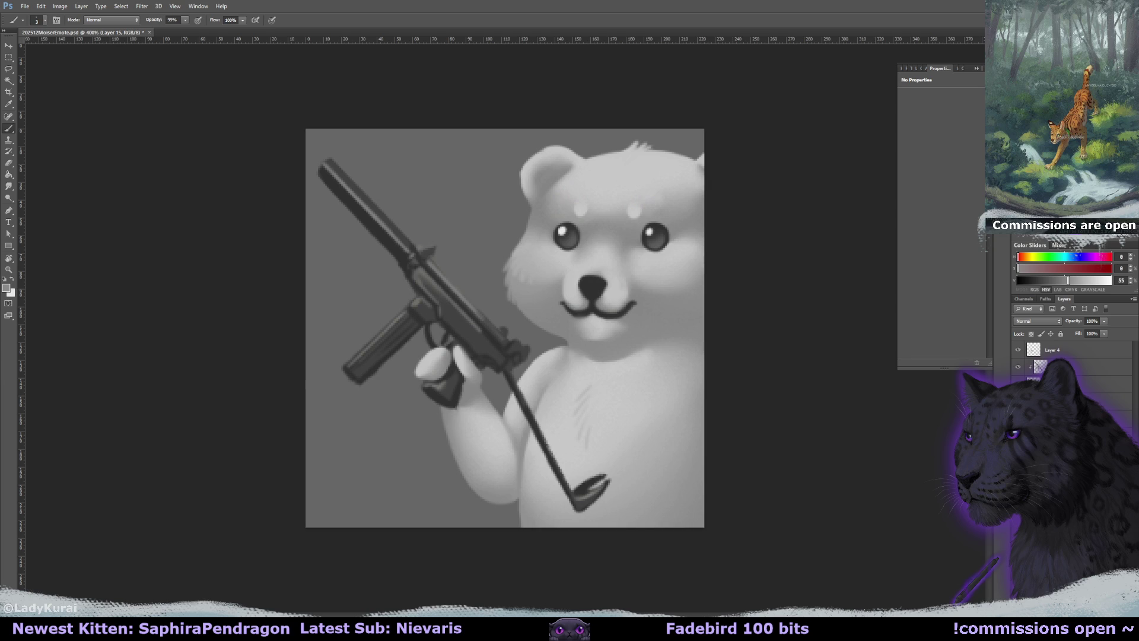
# Save the emote PSD with Ctrl+S and close its document
pyautogui.hotkey('ctrl', 's')
pyautogui.click(145, 32)
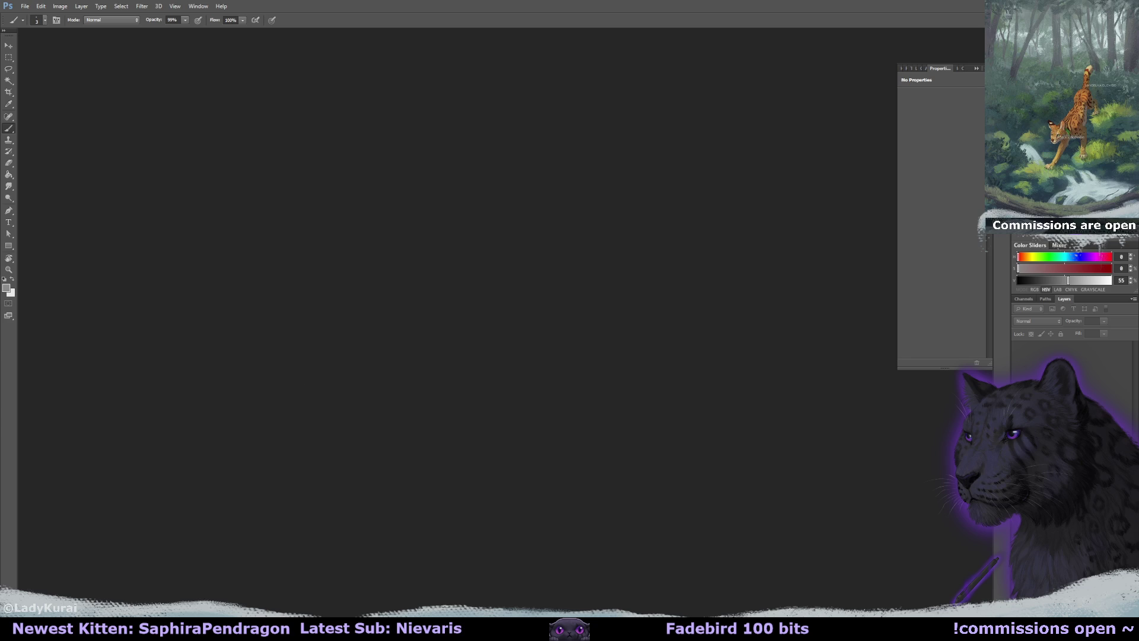
# Open the syrup creature painting and Syrup Ref Sheet.png from the recent files
pyautogui.click(25, 6)
pyautogui.moveTo(63, 68)
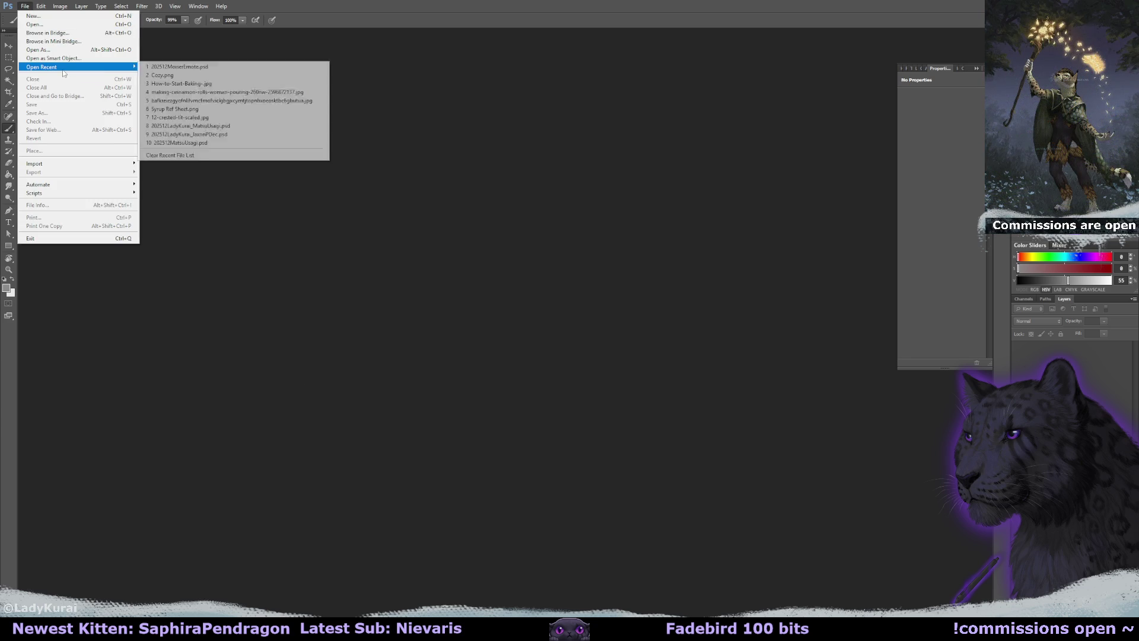
pyautogui.click(272, 128)
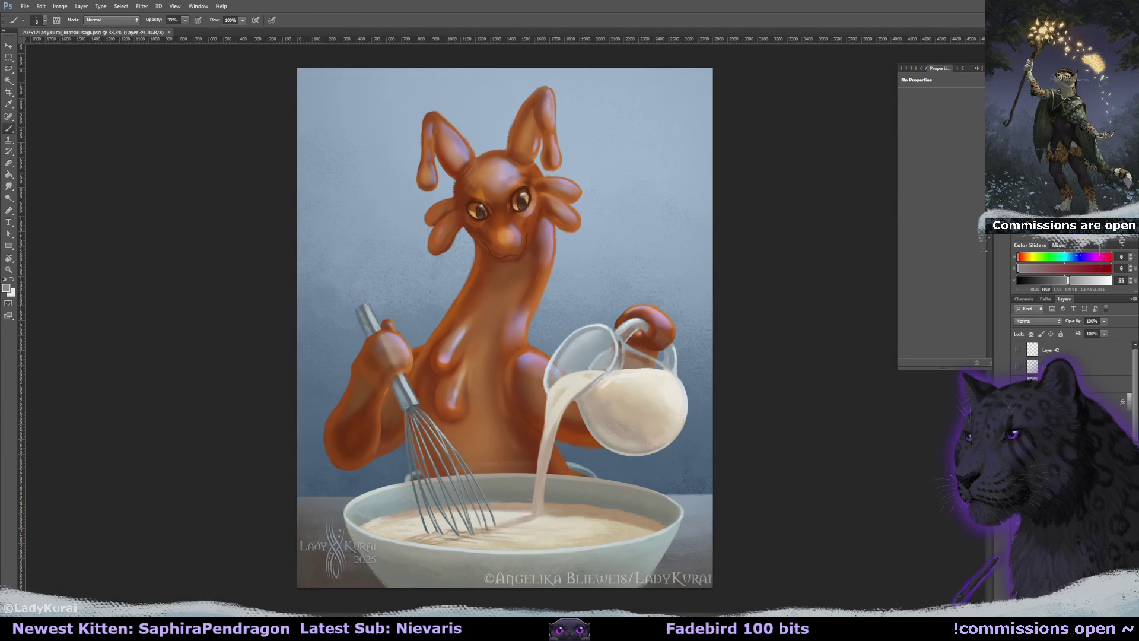
pyautogui.click(25, 6)
pyautogui.moveTo(59, 70)
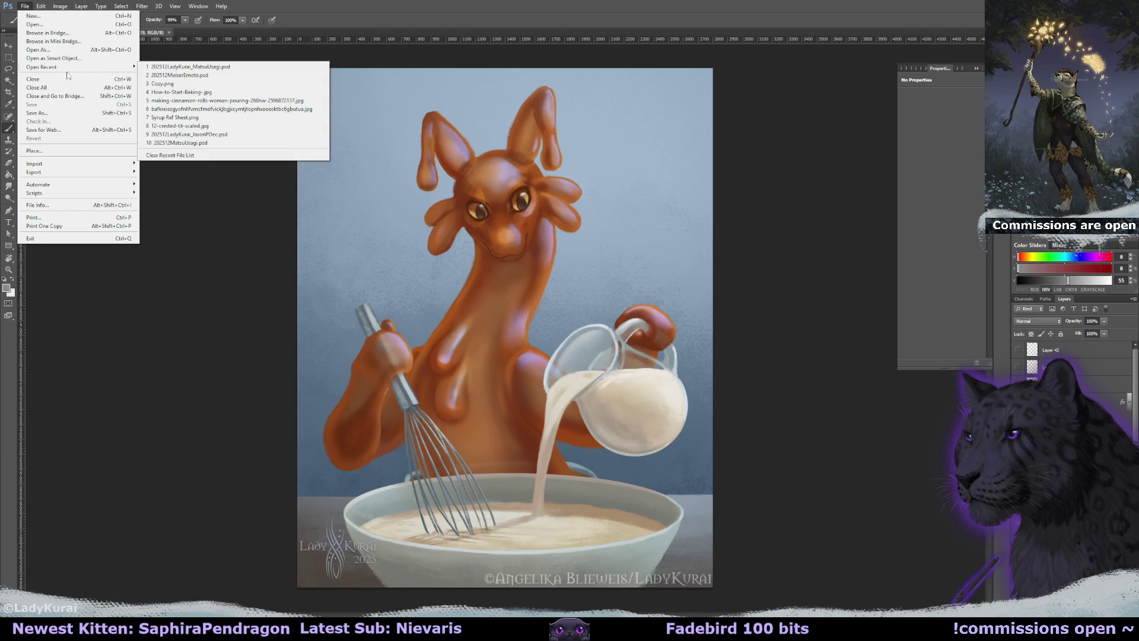
pyautogui.click(237, 117)
# Float the reference sheet in a small window showing the cup drawings, then return to the painting
pyautogui.moveTo(190, 32)
pyautogui.mouseDown()
pyautogui.moveTo(178, 54)
pyautogui.moveTo(62, 67)
pyautogui.mouseUp()
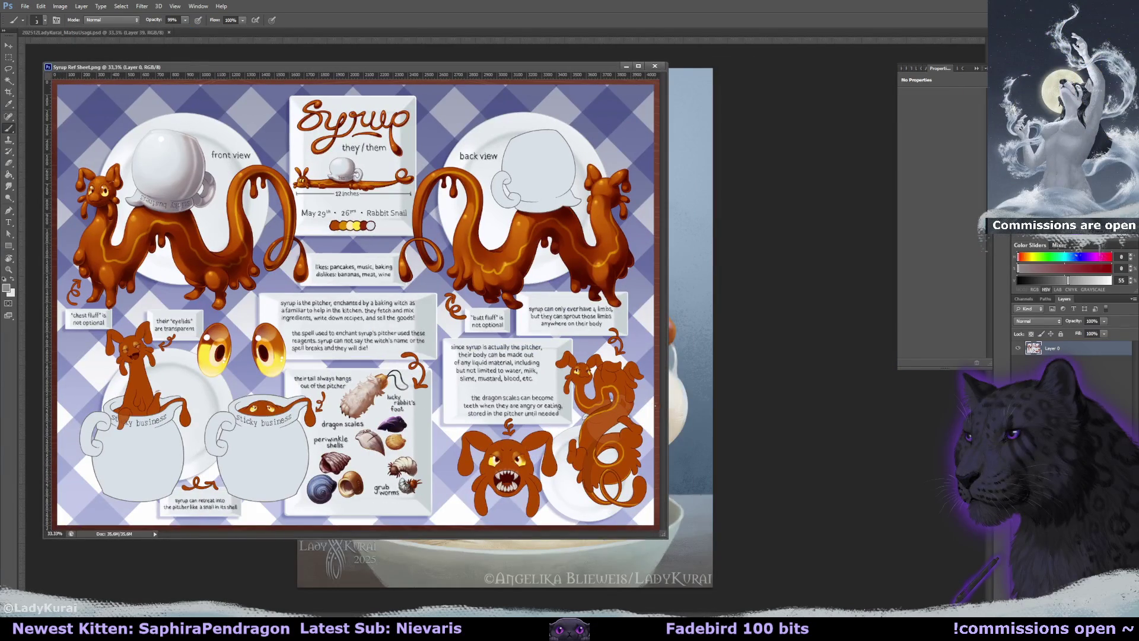
pyautogui.moveTo(657, 536); pyautogui.dragTo(279, 300)
pyautogui.moveTo(202, 279)
pyautogui.mouseDown()
pyautogui.moveTo(207, 119)
pyautogui.moveTo(201, 185)
pyautogui.mouseUp()
pyautogui.hotkey('ctrl', 'Tab')
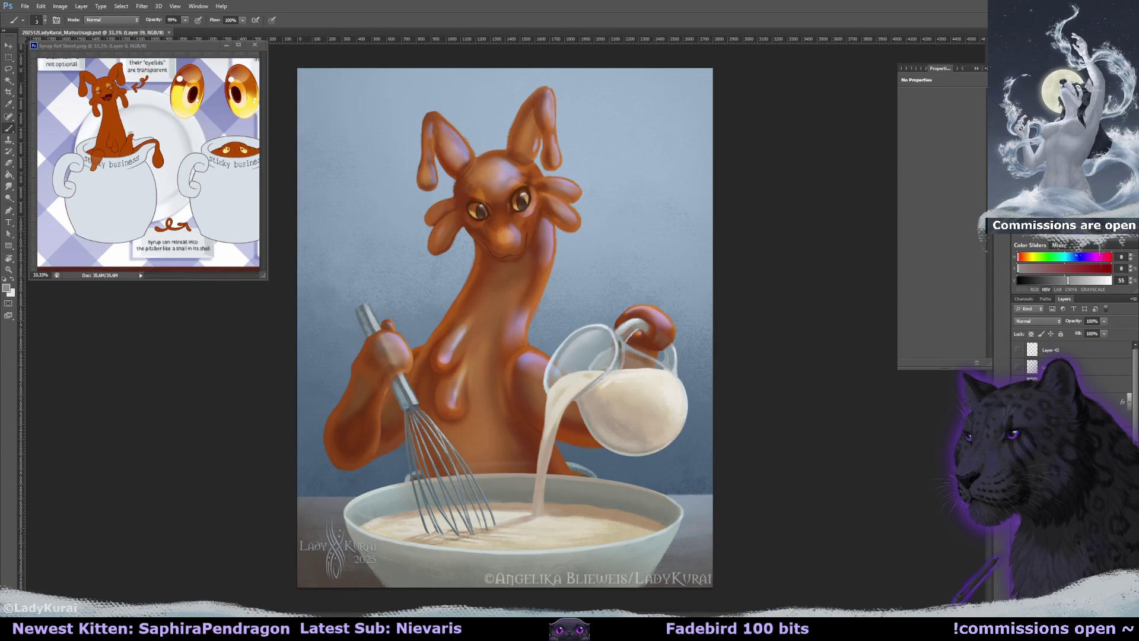
# Select the pitcher layer and zoom in on the bowl and whisk with rulers shown
pyautogui.hotkey('alt', '[')
pyautogui.scroll(2, 1134, 422)
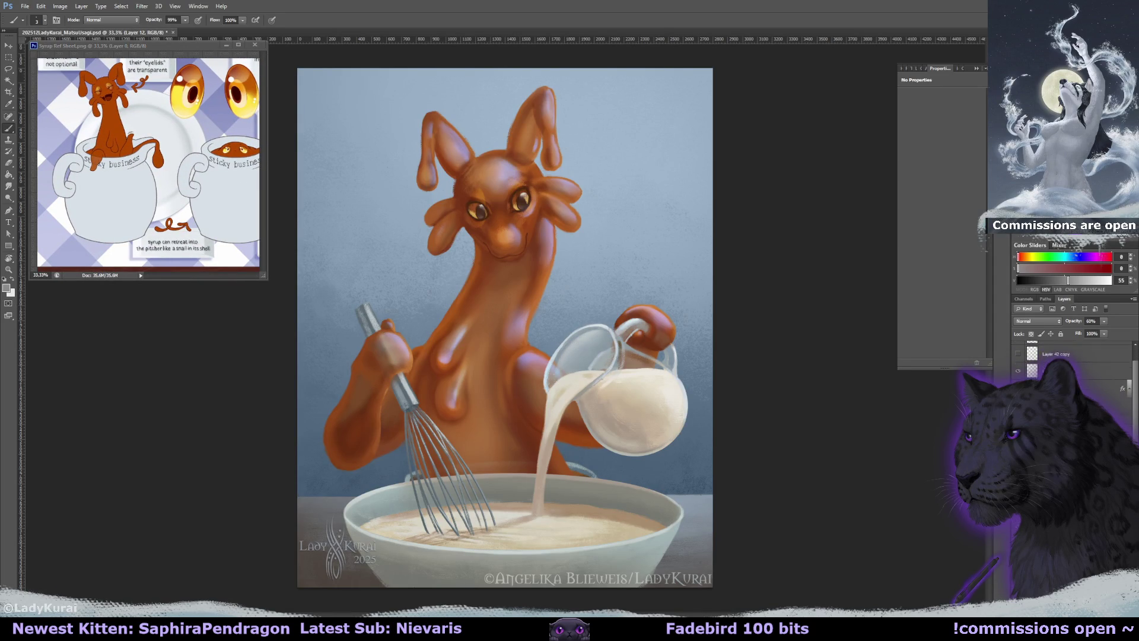
pyautogui.hotkey('alt', ']')
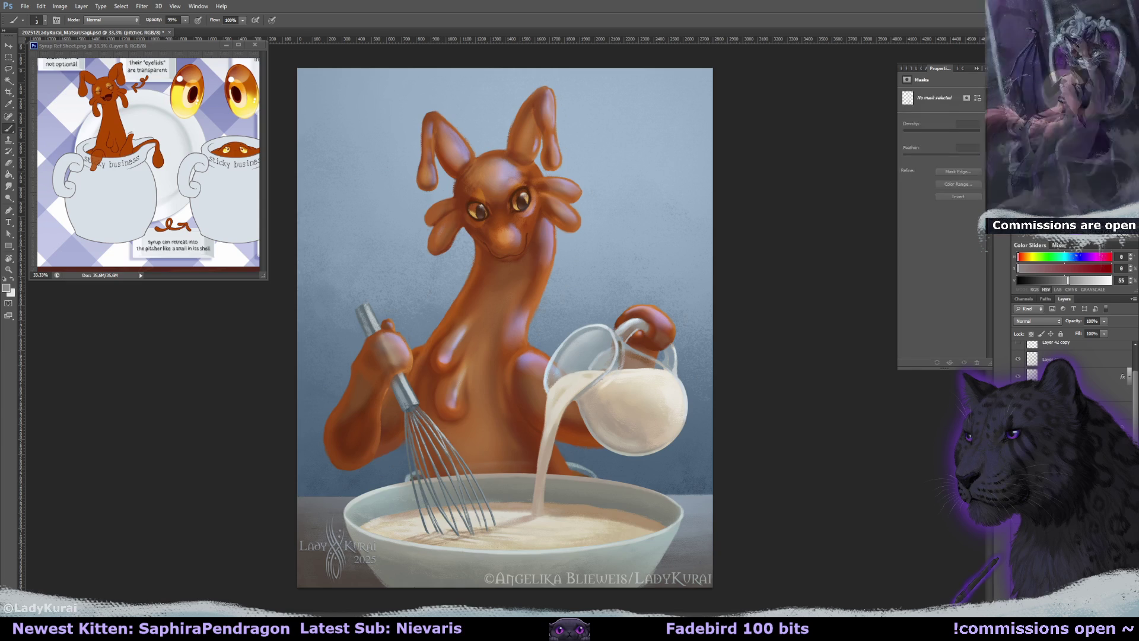
pyautogui.hotkey('ctrl', '+')
pyautogui.hotkey('ctrl', '+')
pyautogui.moveTo(674, 357); pyautogui.dragTo(720, 351)
pyautogui.hotkey('ctrl', 'r')
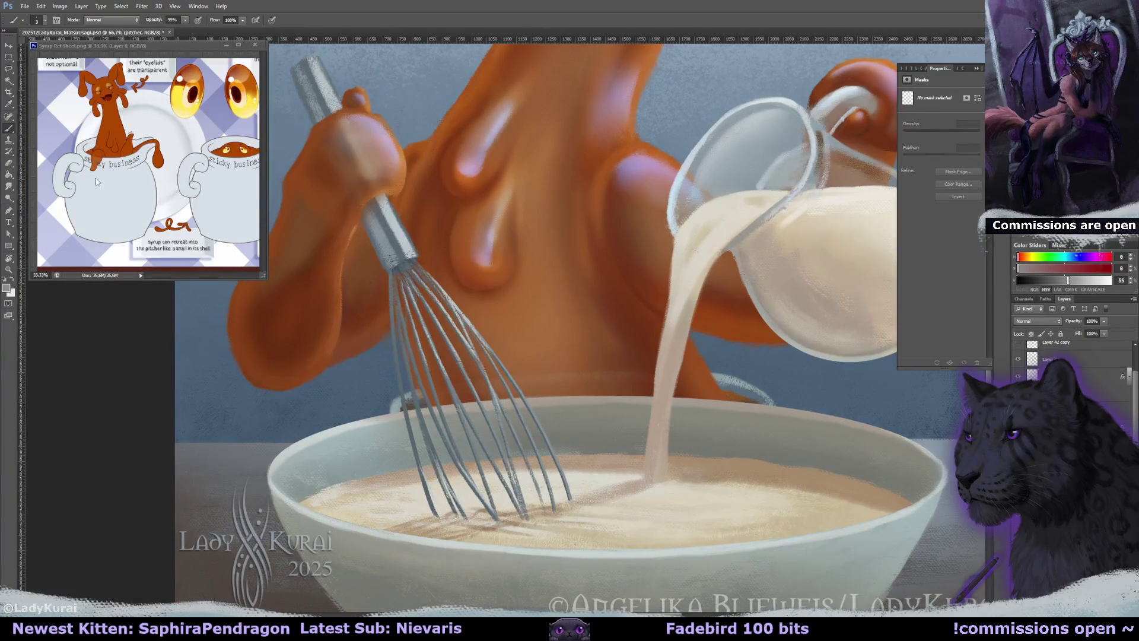
# Paint pale grey-blue strokes above the bowl rim and left of the milk stream with a 58 px brush
pyautogui.keyDown('alt'); pyautogui.click(656, 386); pyautogui.keyUp('alt')
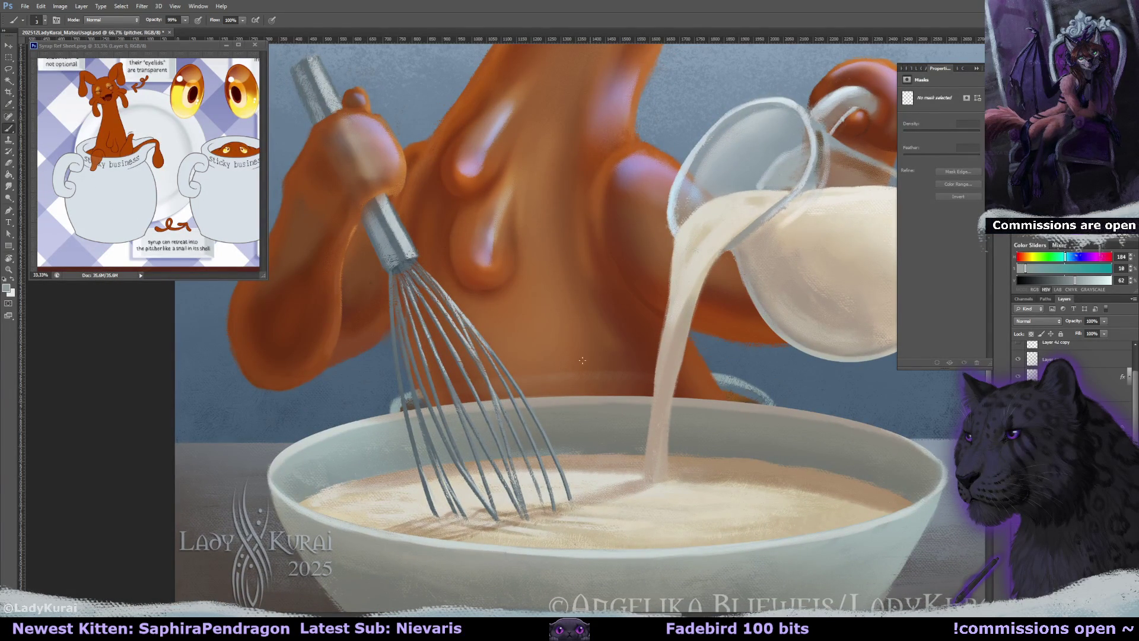
pyautogui.click(43, 22)
pyautogui.scroll(-3, 105, 129)
pyautogui.click(75, 117)
pyautogui.keyDown('alt'); pyautogui.rightClick(611, 385); pyautogui.keyUp('alt')
pyautogui.moveTo(587, 372); pyautogui.dragTo(608, 362)
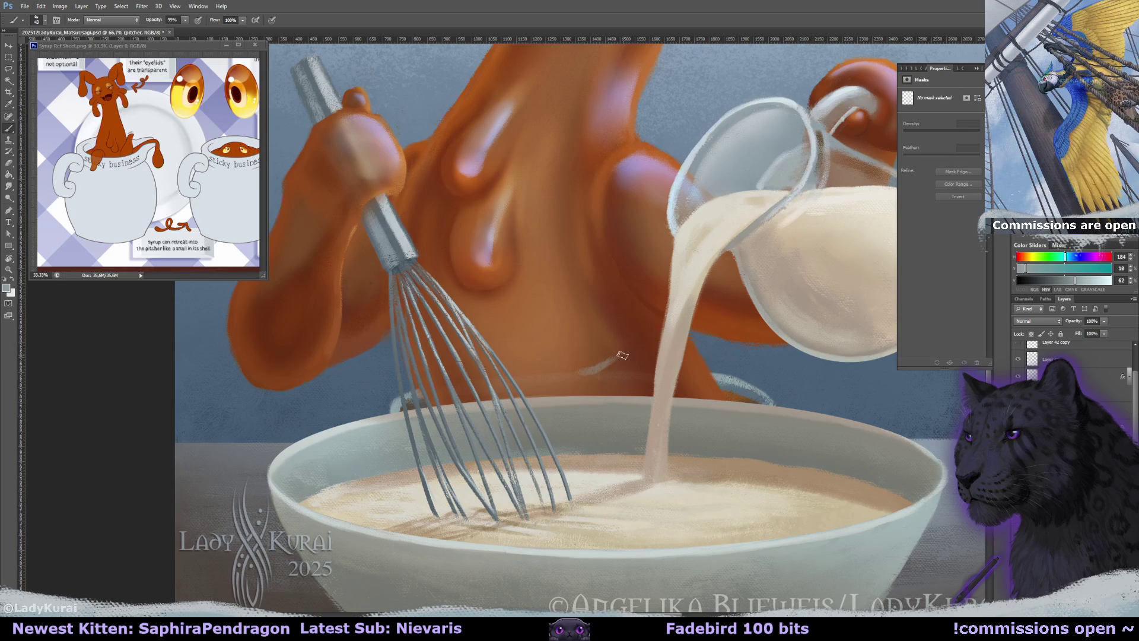
pyautogui.moveTo(636, 360)
pyautogui.mouseDown()
pyautogui.moveTo(636, 375)
pyautogui.moveTo(544, 378)
pyautogui.mouseUp()
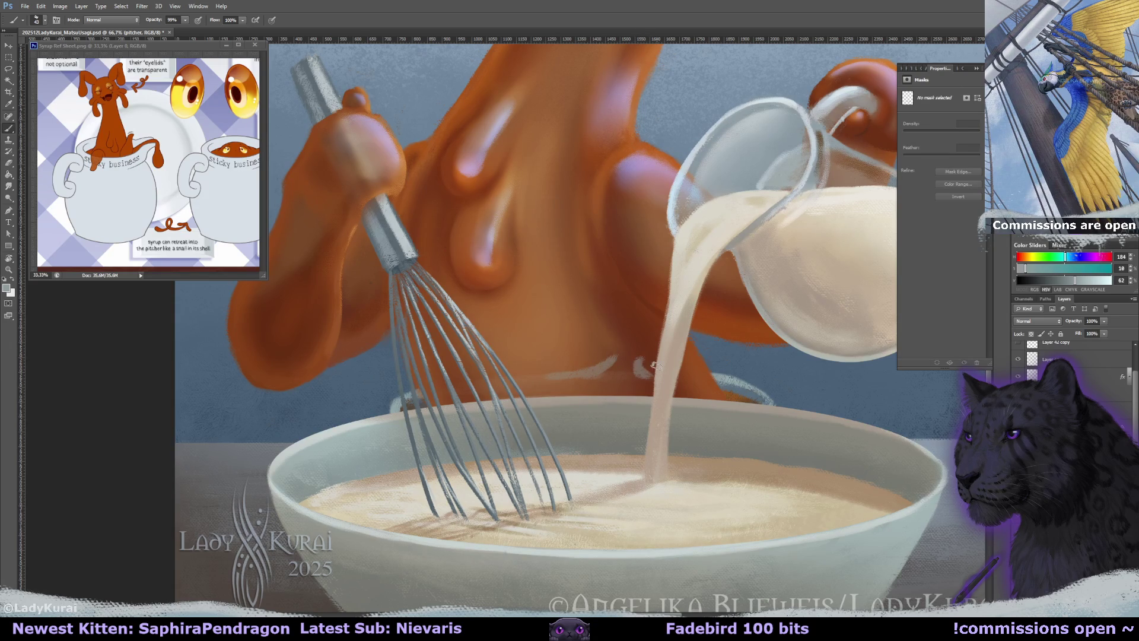
pyautogui.moveTo(642, 359); pyautogui.dragTo(619, 351)
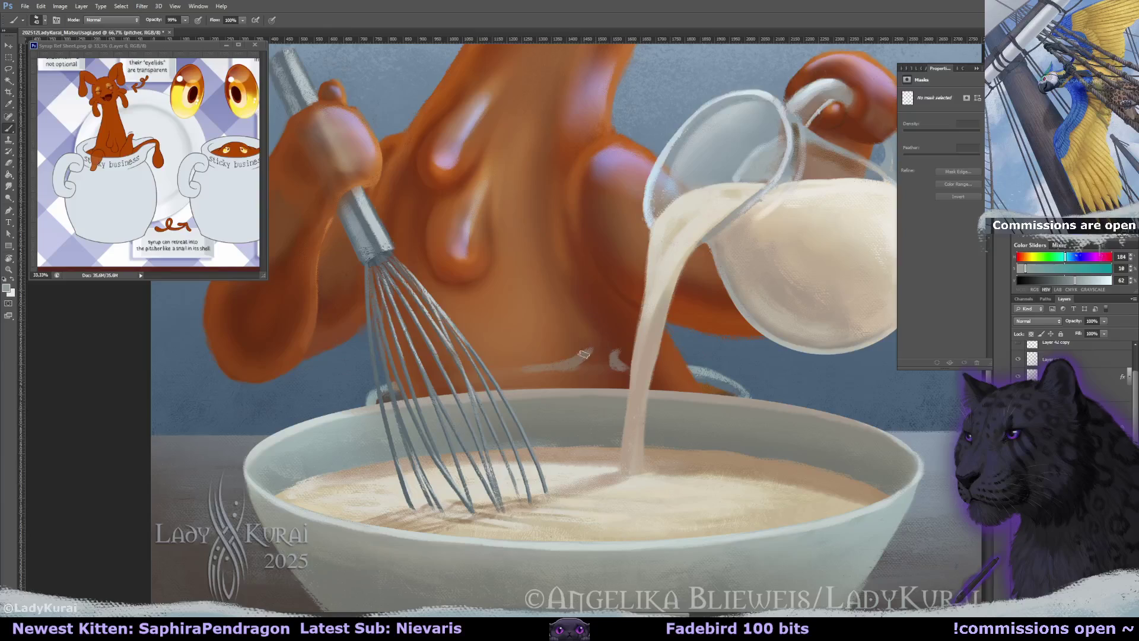
# Target the pitcher layer's mask and set up a 400 px eraser brush
pyautogui.keyDown('alt'); pyautogui.click(718, 371); pyautogui.keyUp('alt')
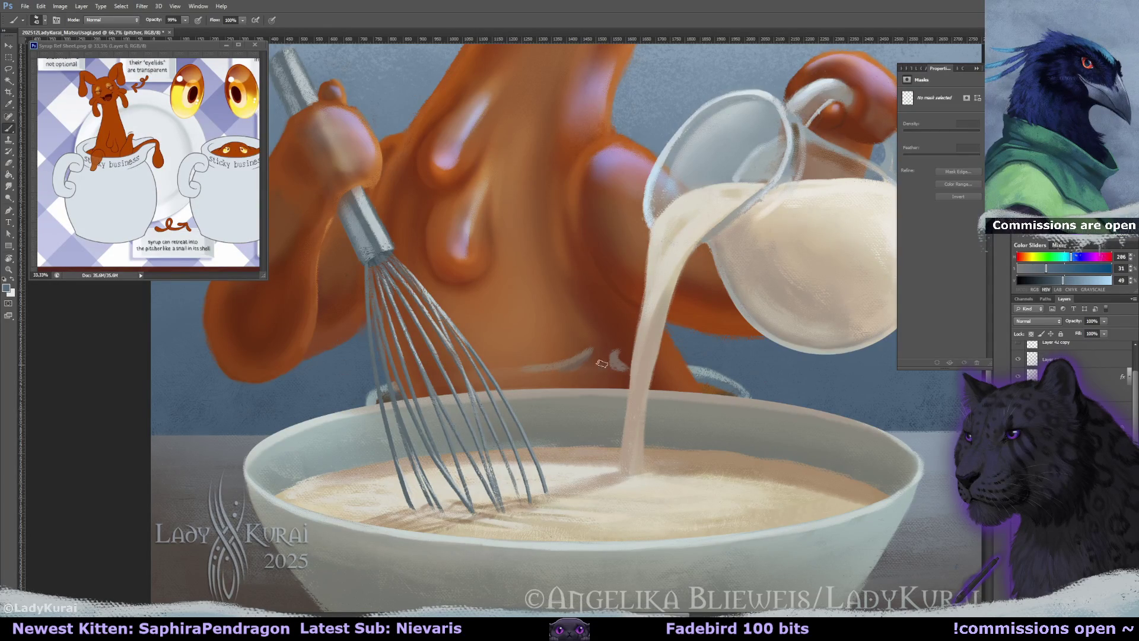
pyautogui.press('e')
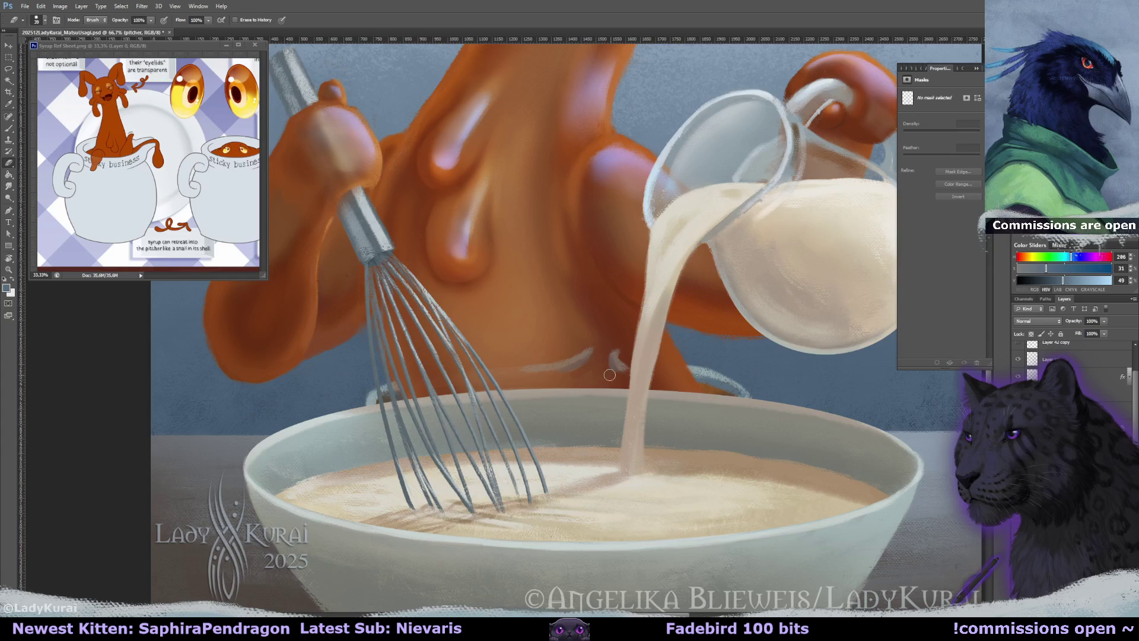
pyautogui.press('r')
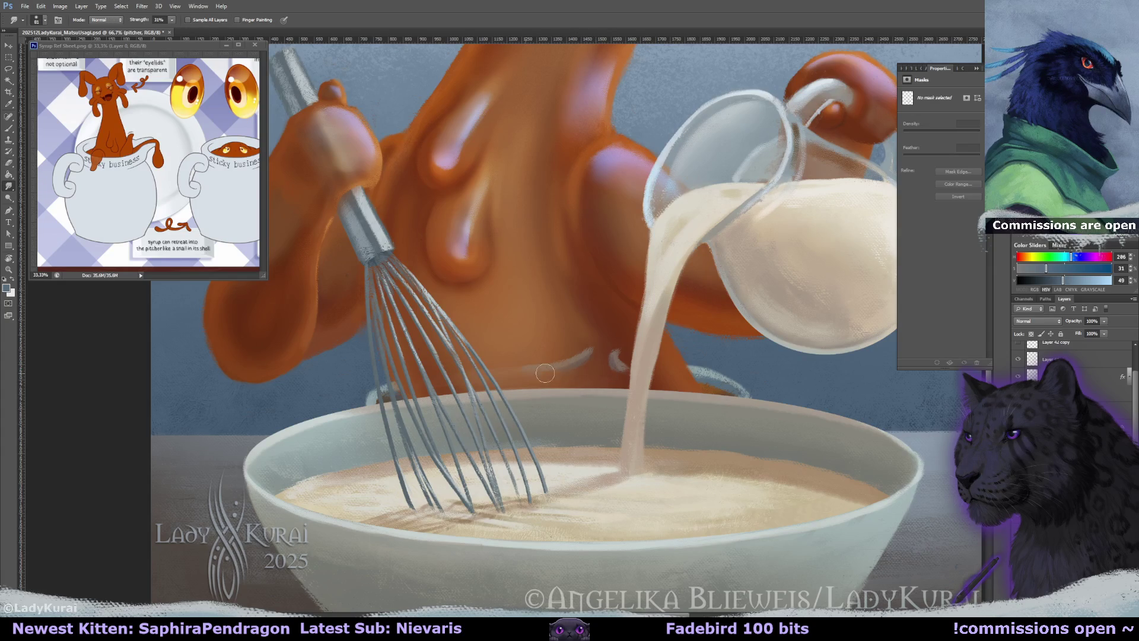
pyautogui.hotkey('ctrl', '\\')
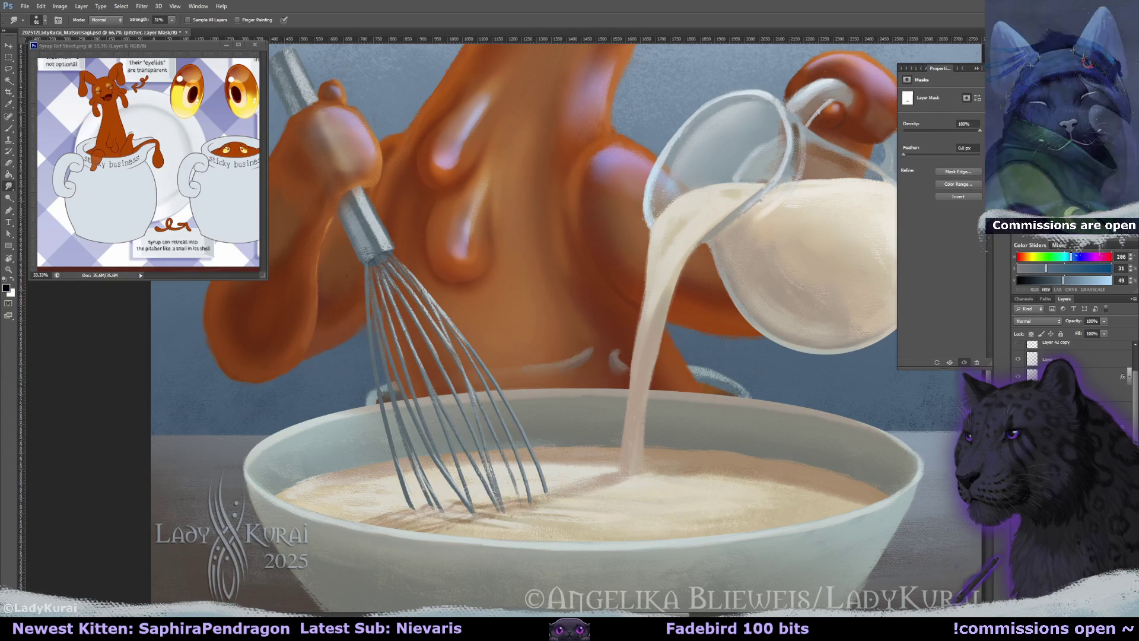
pyautogui.press('e')
pyautogui.click(40, 19)
pyautogui.click(20, 147)
pyautogui.click(581, 329)
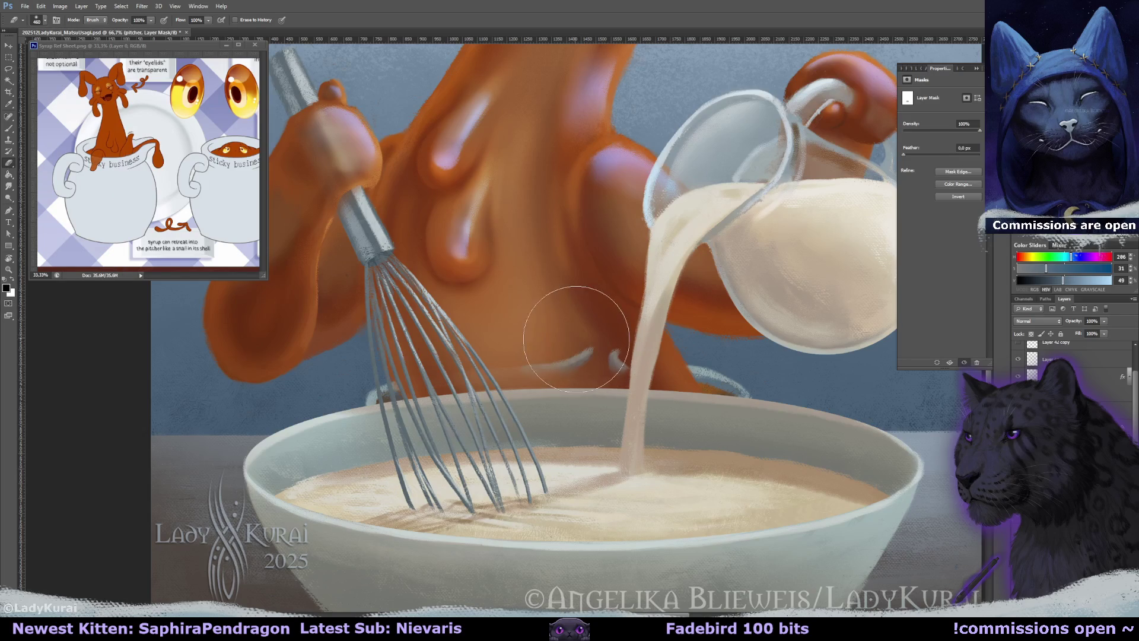
# Mask away the white highlights along the bowl rim in black, then zoom out
pyautogui.press('d')
pyautogui.moveTo(595, 332)
pyautogui.mouseDown()
pyautogui.moveTo(546, 331)
pyautogui.moveTo(629, 325)
pyautogui.mouseUp()
pyautogui.click(630, 325)
pyautogui.hotkey('ctrl', '-')
pyautogui.hotkey('ctrl', '-')
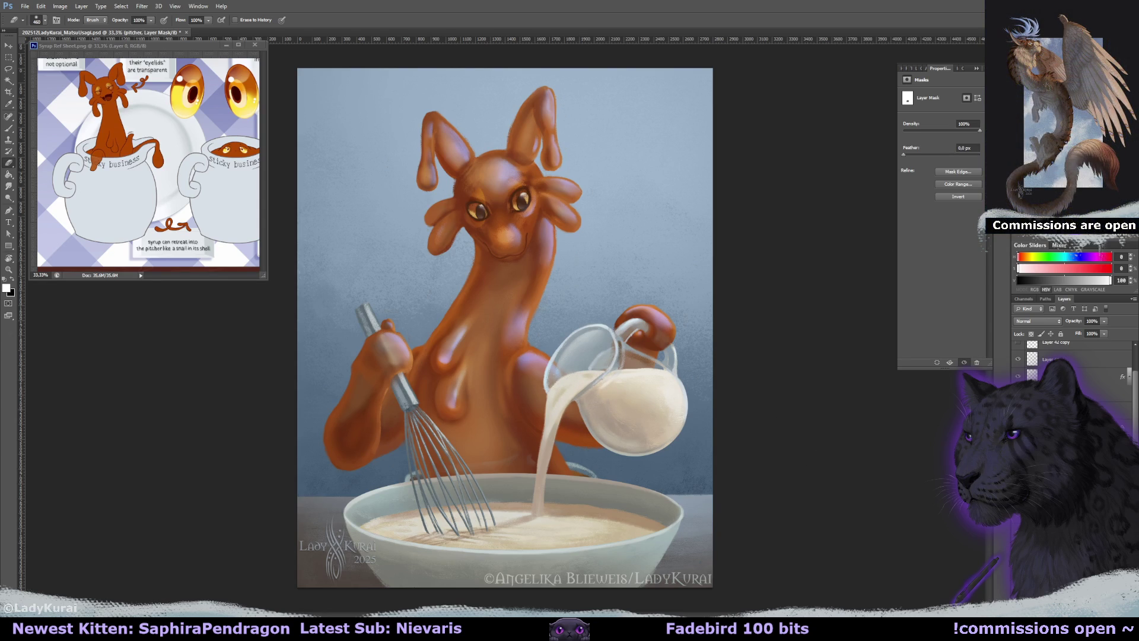
# Close the Syrup Ref Sheet, zoom in on the head on Layer 4 copy 2, and tilt the view
pyautogui.hotkey('ctrl', '+')
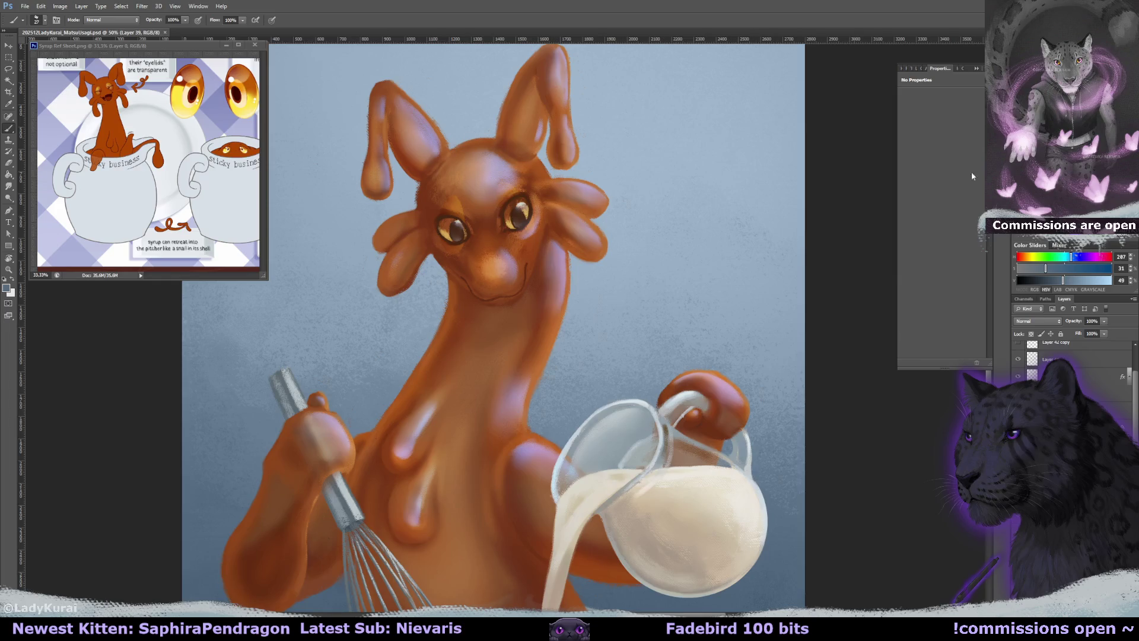
pyautogui.hotkey('ctrl', '-')
pyautogui.hotkey('ctrl', '-')
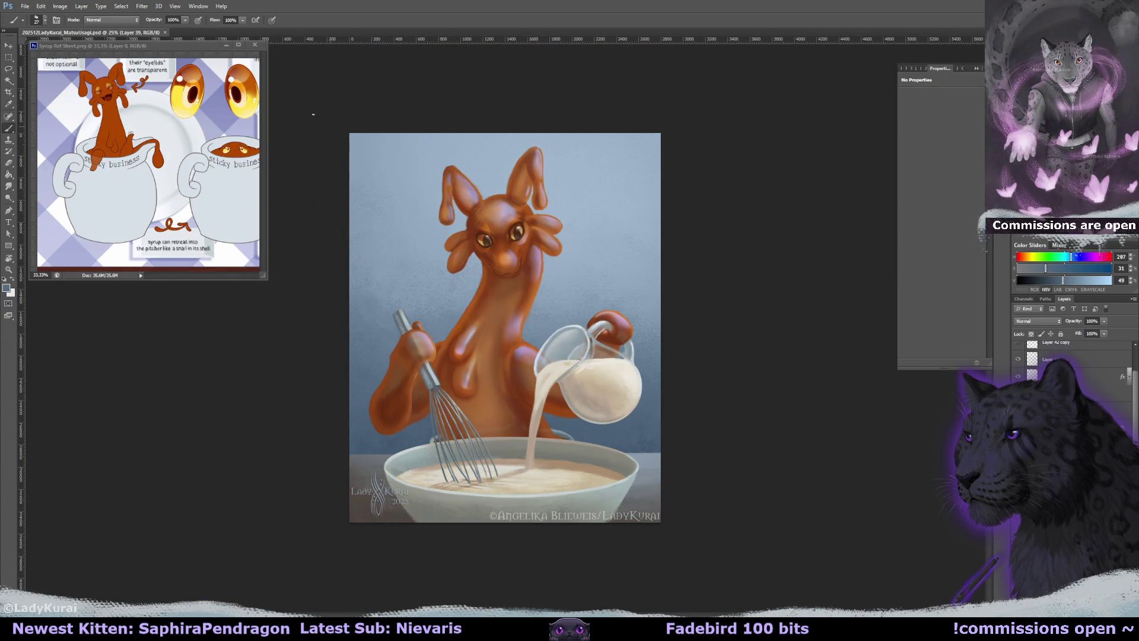
pyautogui.click(255, 45)
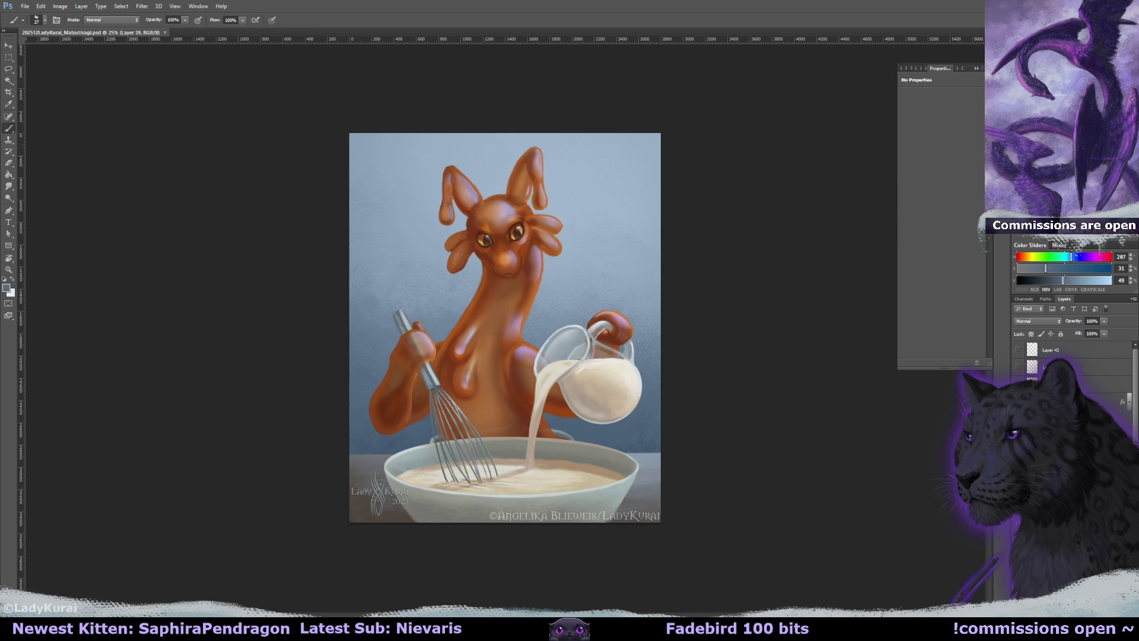
pyautogui.scroll(5, 469, 228)
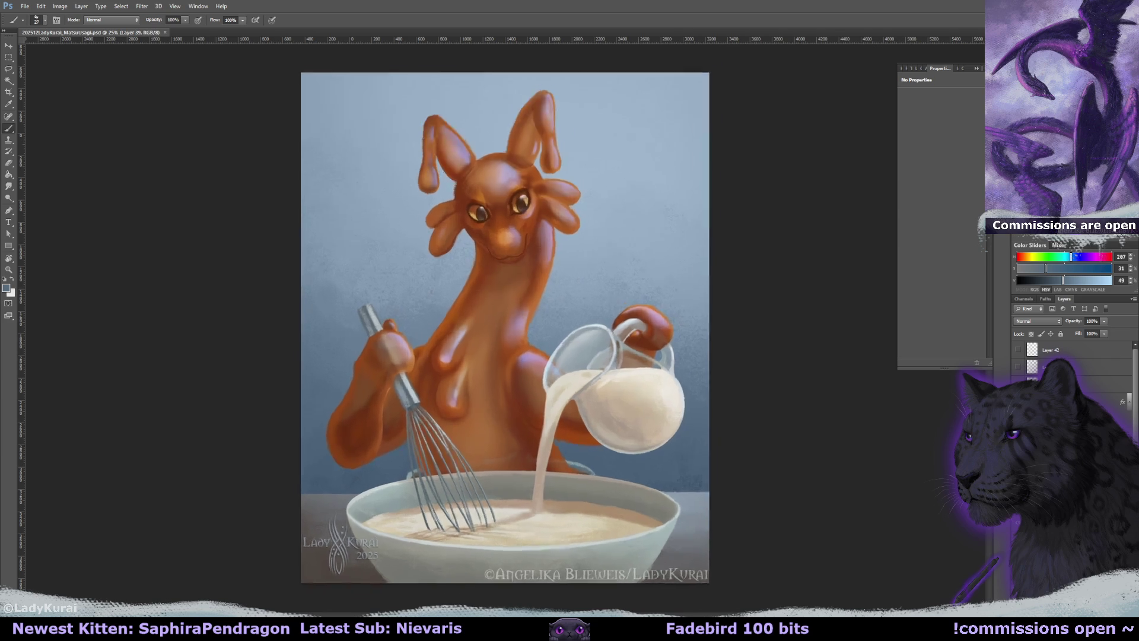
pyautogui.scroll(2, 527, 178)
pyautogui.hotkey('ctrl', 'r')
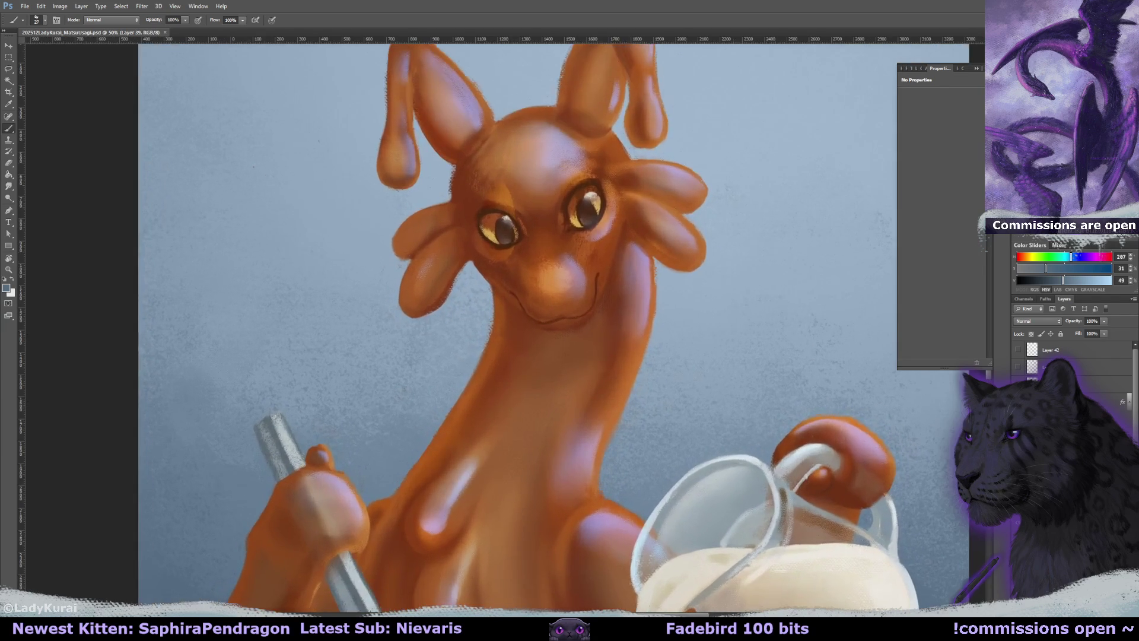
pyautogui.hotkey('alt', '[')
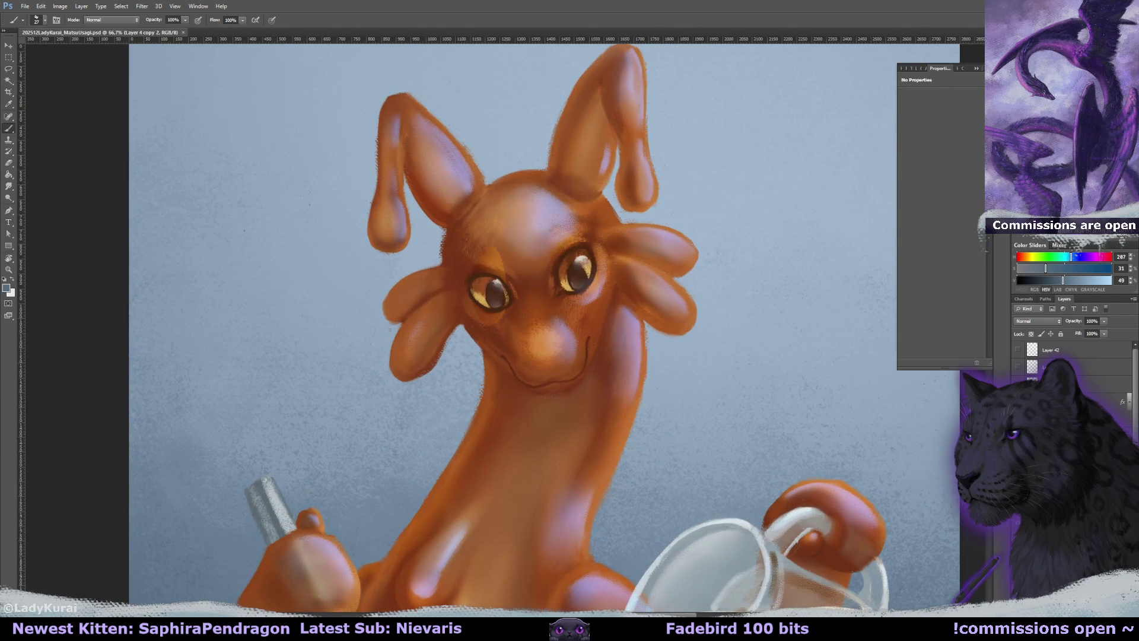
pyautogui.hotkey('ctrl', 'shift', 'alt', 'n')
pyautogui.moveTo(593, 208); pyautogui.dragTo(425, 234)
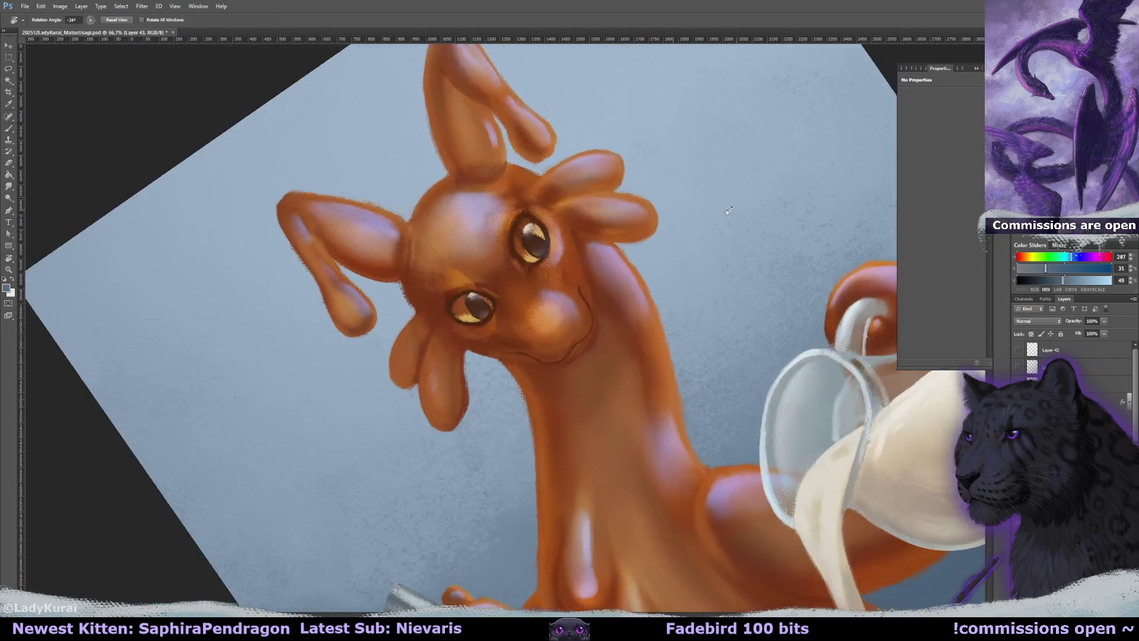
# Sample orange and darker syrup tones from the head, straighten the view, and shrink the brush
pyautogui.keyDown('alt'); pyautogui.click(424, 233); pyautogui.keyUp('alt')
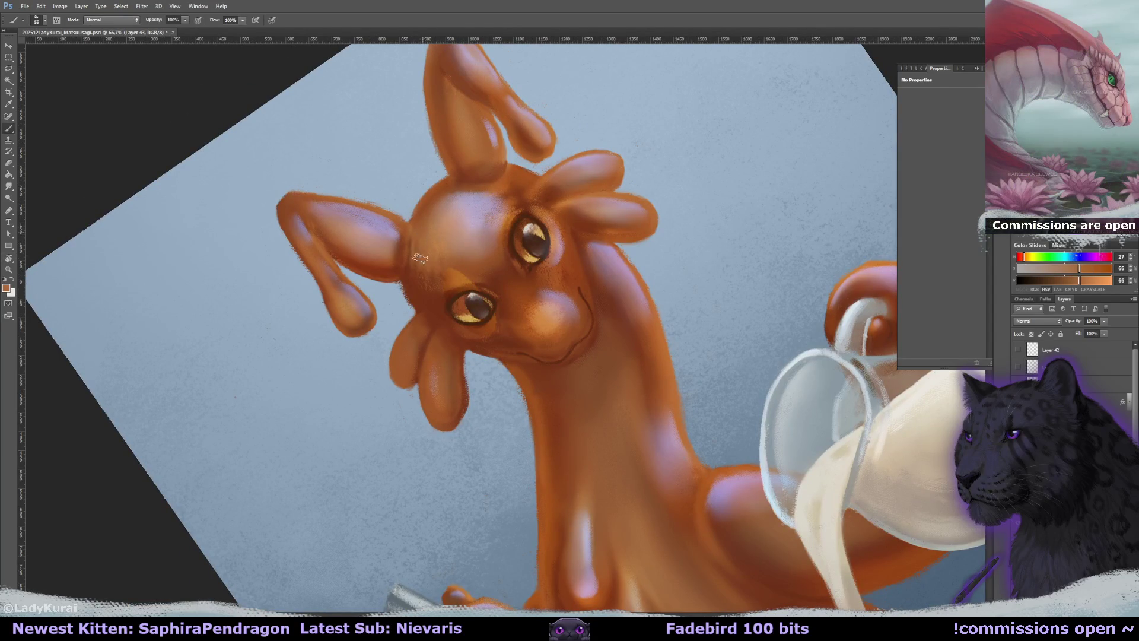
pyautogui.moveTo(424, 221); pyautogui.dragTo(437, 215)
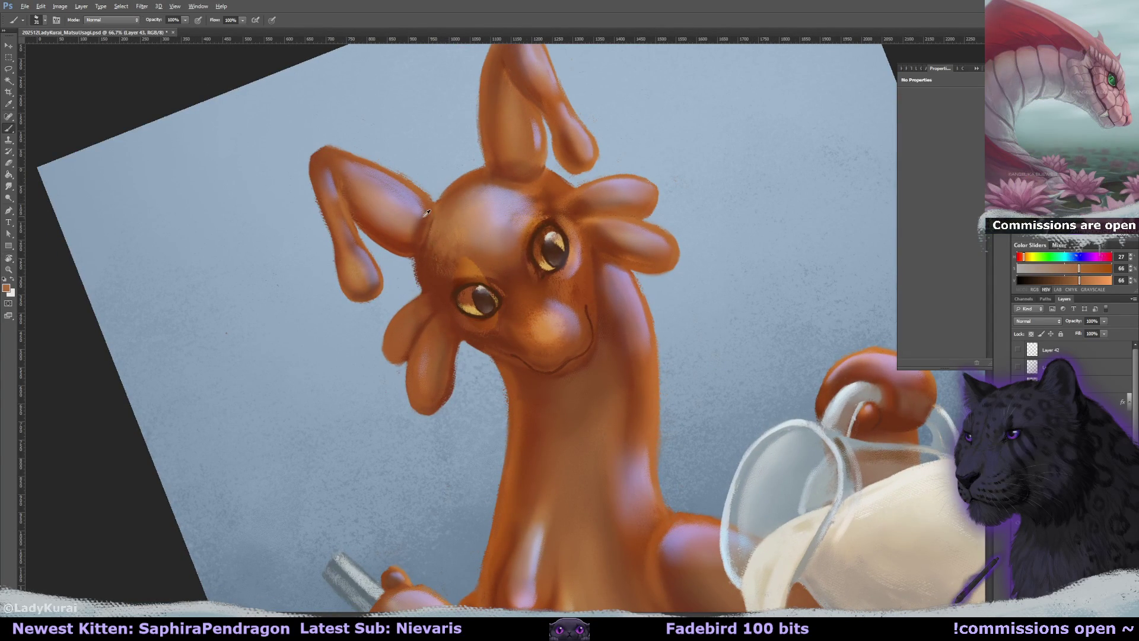
pyautogui.keyDown('alt'); pyautogui.click(425, 222); pyautogui.keyUp('alt')
pyautogui.keyDown('alt'); pyautogui.click(419, 256); pyautogui.keyUp('alt')
pyautogui.moveTo(420, 255); pyautogui.dragTo(470, 258)
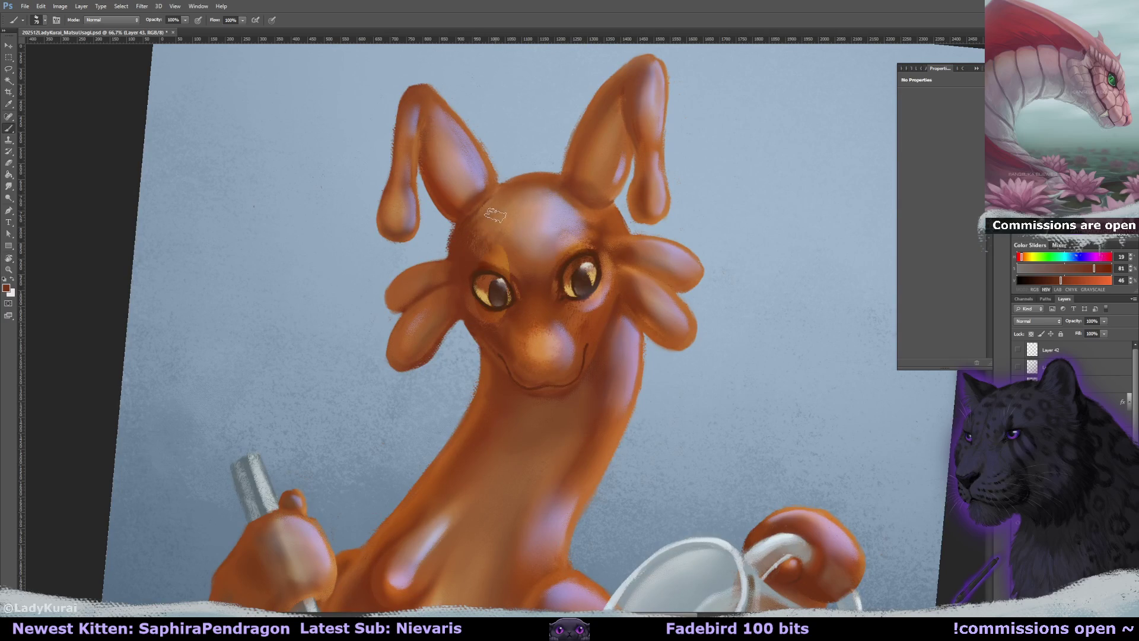
pyautogui.press('r')
pyautogui.click(116, 19)
pyautogui.press('b')
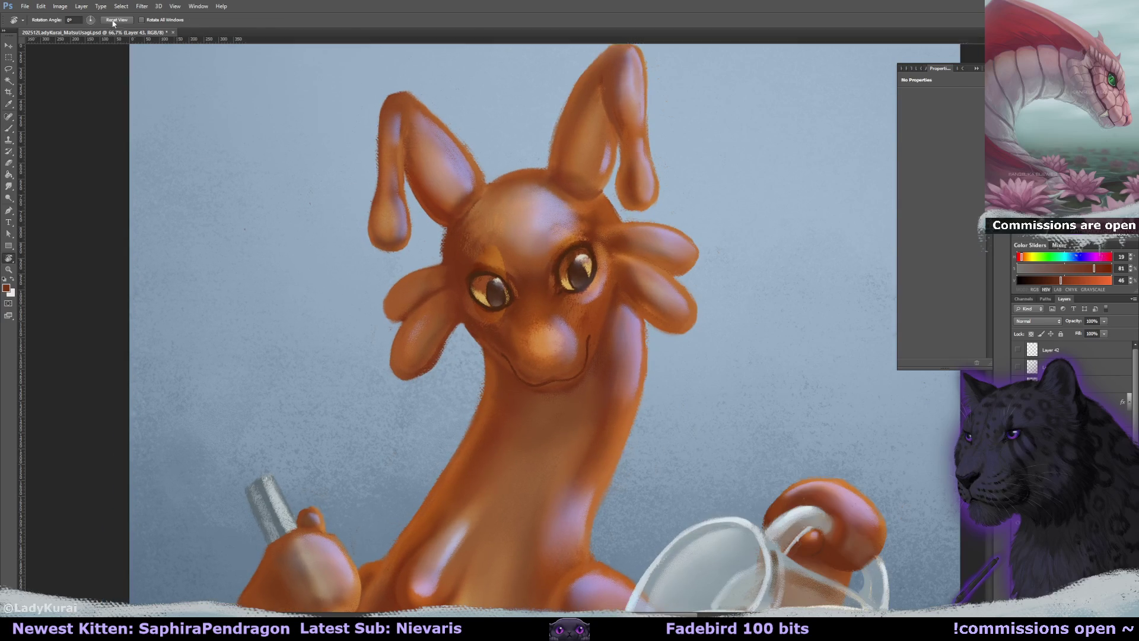
pyautogui.press('[')
pyautogui.keyDown('alt'); pyautogui.click(534, 273); pyautogui.keyUp('alt')
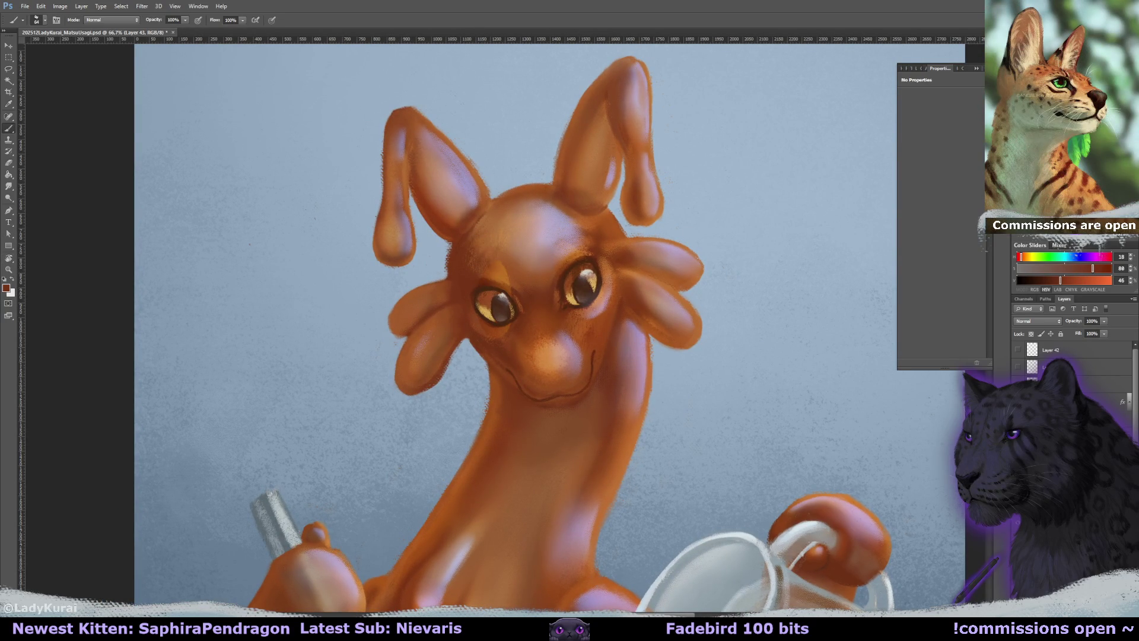
pyautogui.hotkey('ctrl', '-')
pyautogui.hotkey('ctrl', '-')
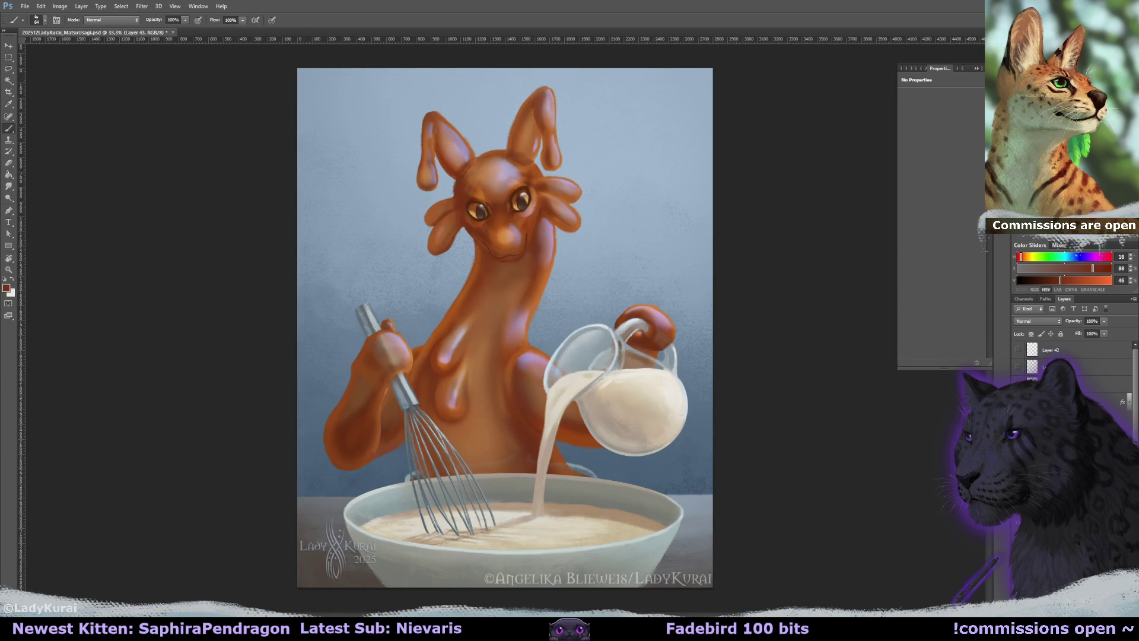
# Sample a syrup colour near the whisk, shrink the brush, and save the painting
pyautogui.hotkey('ctrl', '+')
pyautogui.hotkey('ctrl', '+')
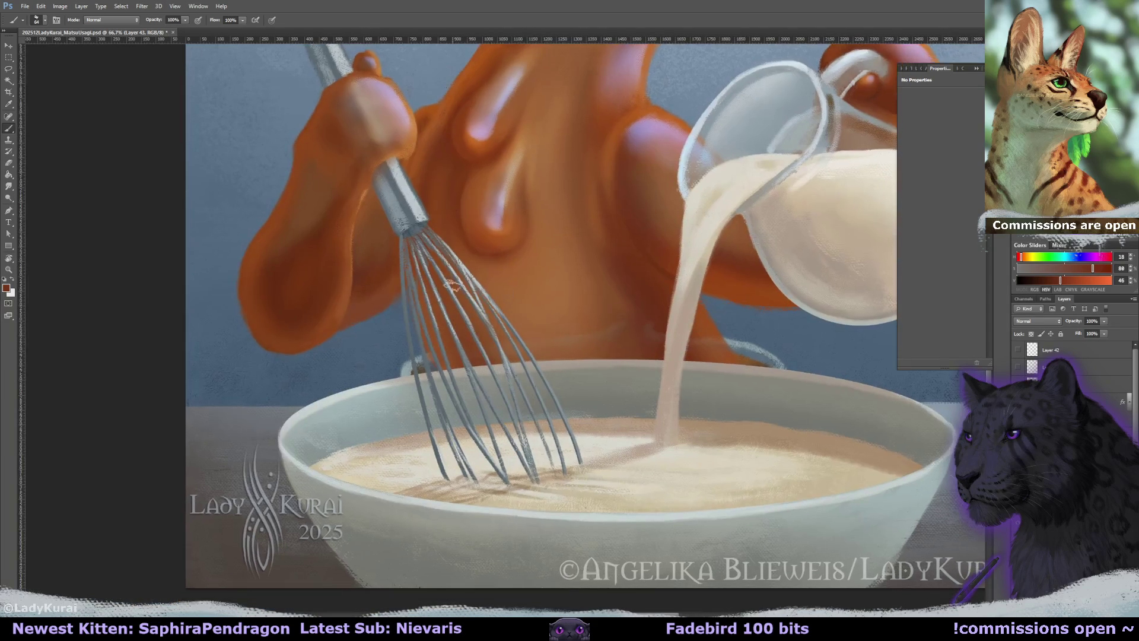
pyautogui.keyDown('alt'); pyautogui.click(436, 329); pyautogui.keyUp('alt')
pyautogui.press('[')
pyautogui.press('[')
pyautogui.press('[')
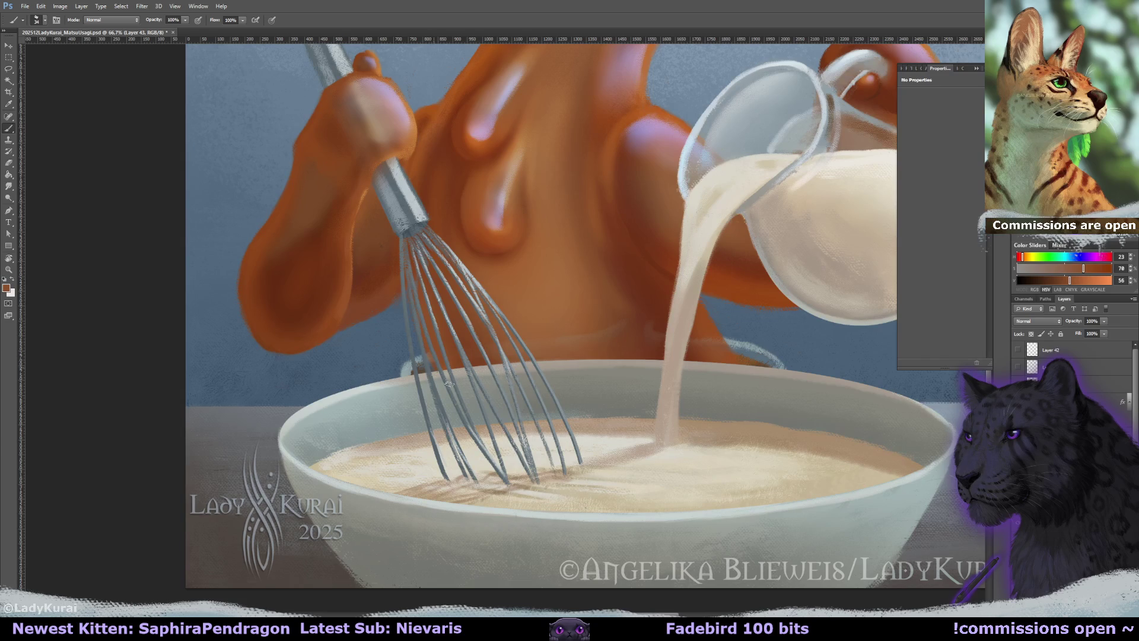
pyautogui.hotkey('ctrl', '-')
pyautogui.hotkey('ctrl', '-')
pyautogui.hotkey('ctrl', 's')
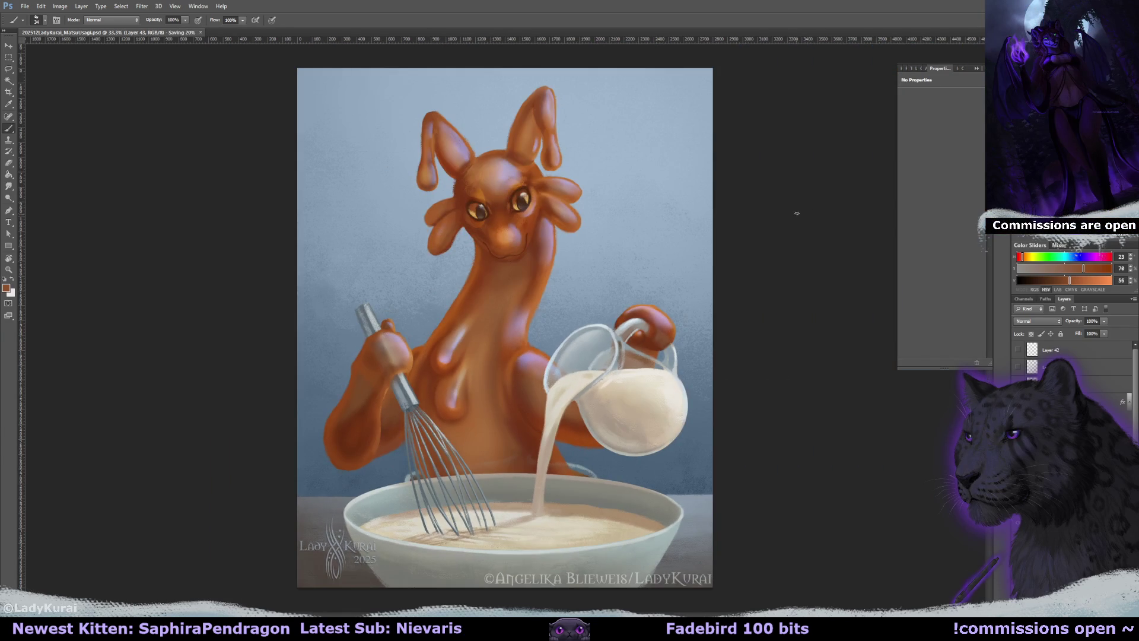
# On Layer 17, rotate the view around the pitcher and paint darker blue-grey strokes along its left edge
pyautogui.moveTo(691, 469); pyautogui.dragTo(788, 358)
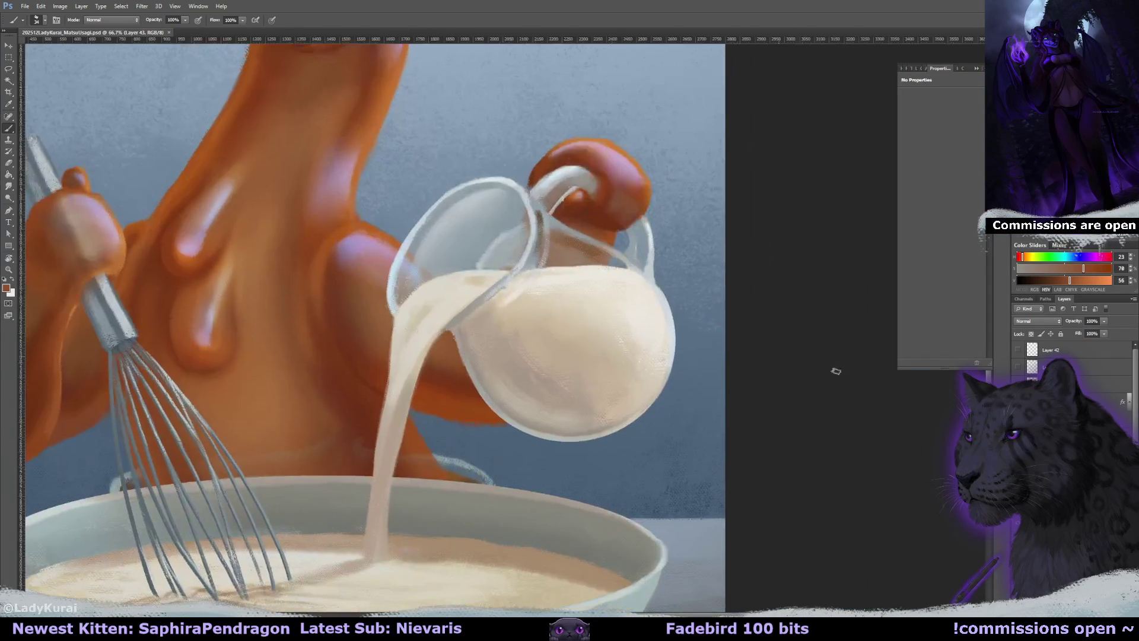
pyautogui.click(1056, 403)
pyautogui.click(1056, 385)
pyautogui.press('r')
pyautogui.moveTo(884, 510)
pyautogui.mouseDown()
pyautogui.moveTo(872, 534)
pyautogui.moveTo(380, 593)
pyautogui.moveTo(321, 330)
pyautogui.moveTo(356, 255)
pyautogui.mouseUp()
pyautogui.keyDown('alt'); pyautogui.click(334, 343); pyautogui.keyUp('alt')
pyautogui.press('r')
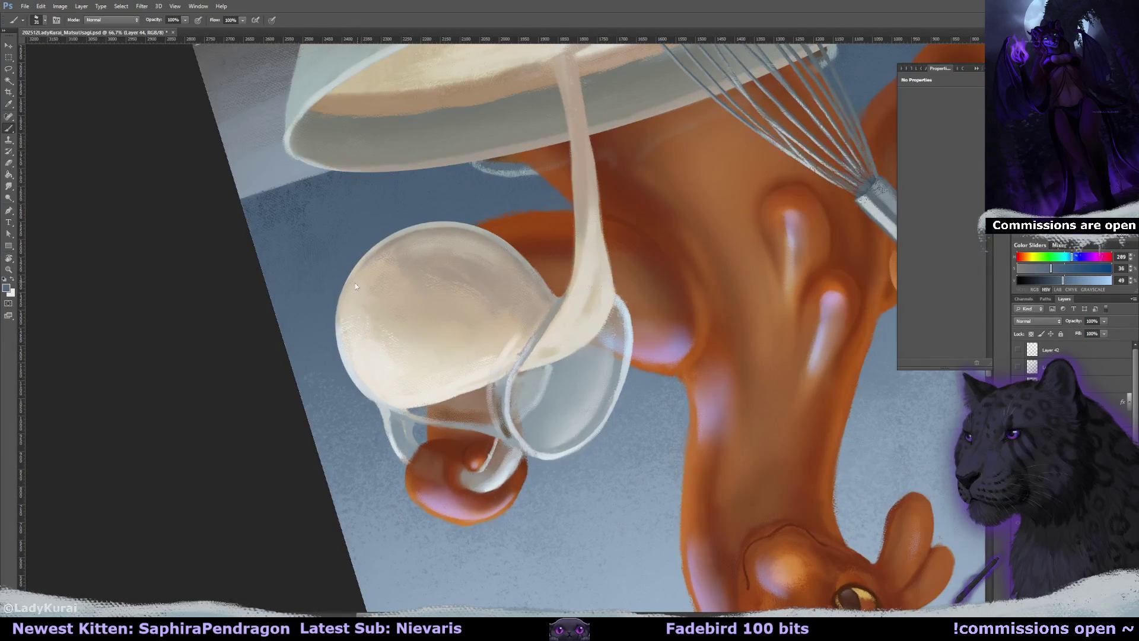
pyautogui.moveTo(343, 320)
pyautogui.mouseDown()
pyautogui.moveTo(356, 372)
pyautogui.moveTo(370, 380)
pyautogui.moveTo(350, 339)
pyautogui.moveTo(177, 237)
pyautogui.moveTo(114, 47)
pyautogui.mouseUp()
# Smudge the pitcher edge, rotate the view about 180 degrees, and sample a blue with a smaller brush
pyautogui.press('r')
pyautogui.press('r')
pyautogui.click(117, 19)
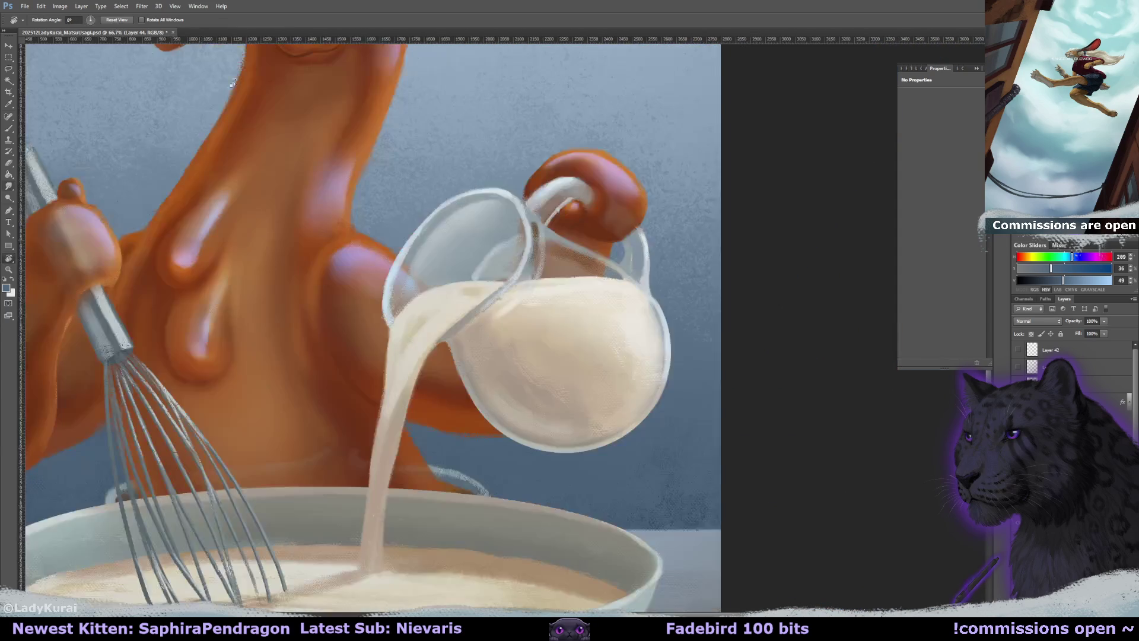
pyautogui.moveTo(47, 20); pyautogui.dragTo(154, 19)
pyautogui.press('b')
pyautogui.press('[')
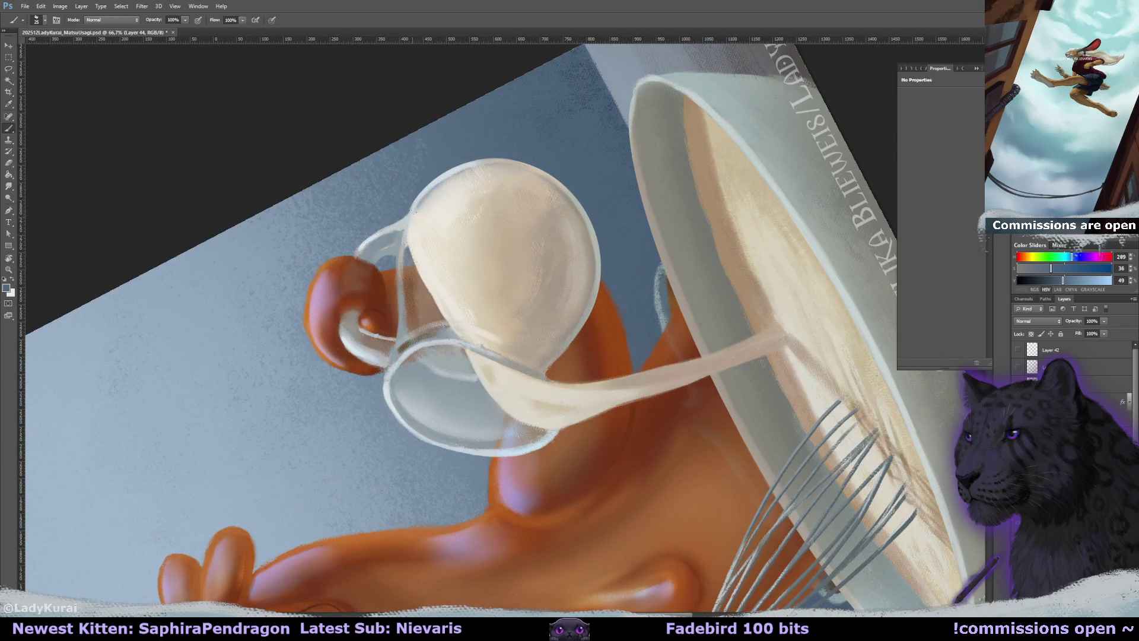
pyautogui.keyDown('alt'); pyautogui.click(411, 242); pyautogui.keyUp('alt')
# Shade the pitcher's milk with its sampled cream colour, smudging and erasing, then zoom out
pyautogui.press('r')
pyautogui.moveTo(411, 242)
pyautogui.mouseDown()
pyautogui.moveTo(368, 196)
pyautogui.moveTo(297, 249)
pyautogui.moveTo(273, 332)
pyautogui.mouseUp()
pyautogui.click(104, 22)
pyautogui.press('b')
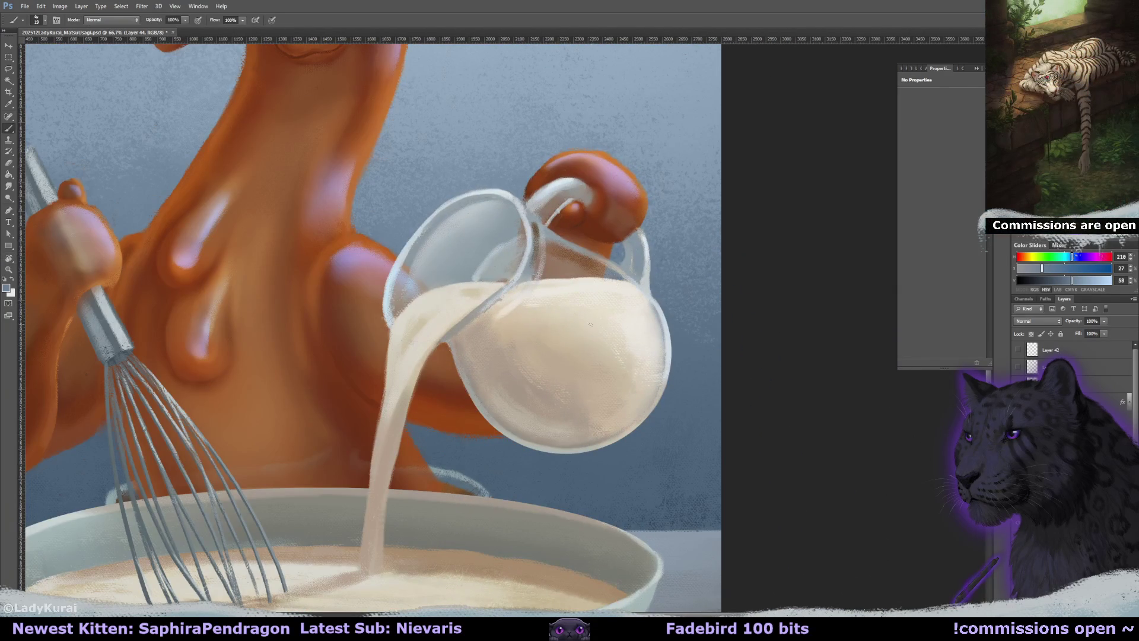
pyautogui.keyDown('alt'); pyautogui.click(633, 301); pyautogui.keyUp('alt')
pyautogui.press('r')
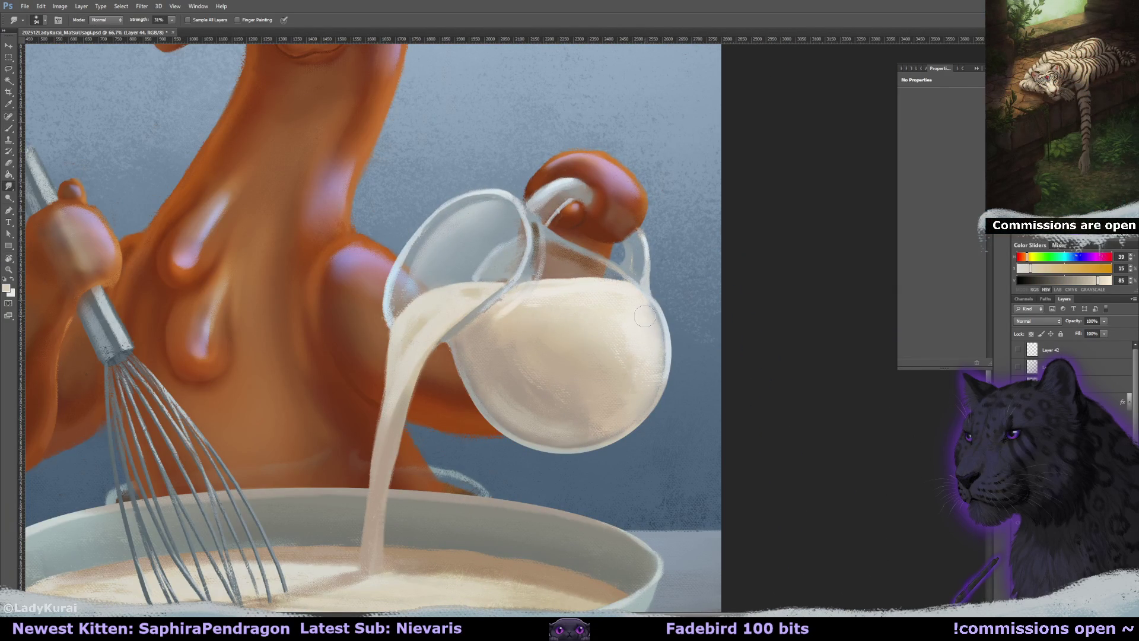
pyautogui.press('e')
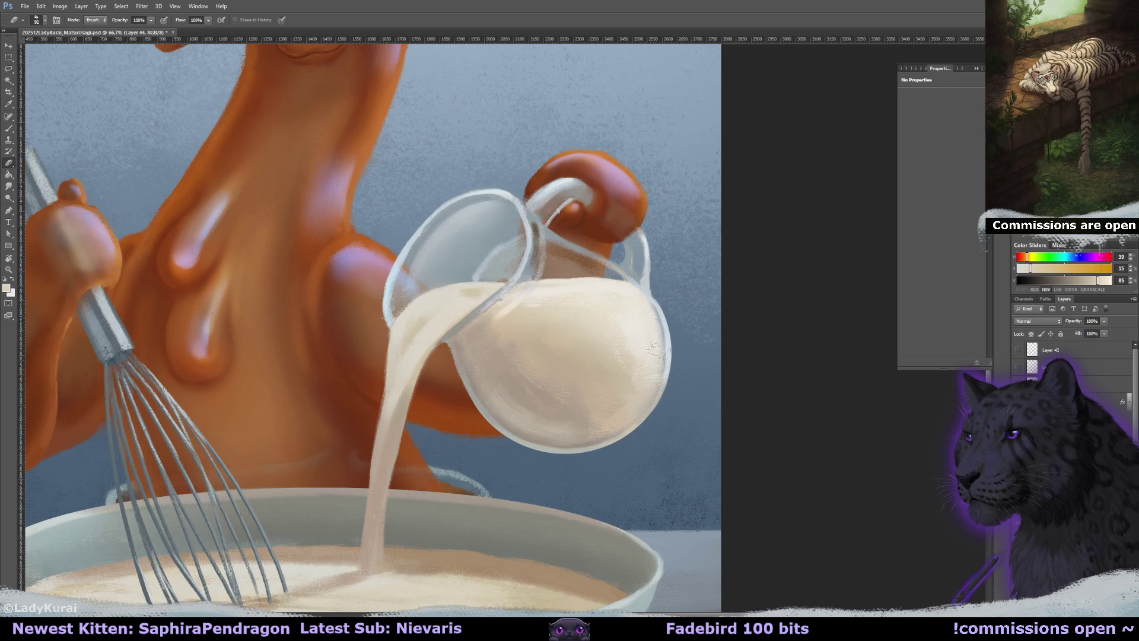
pyautogui.hotkey('ctrl', '-')
pyautogui.hotkey('ctrl', '-')
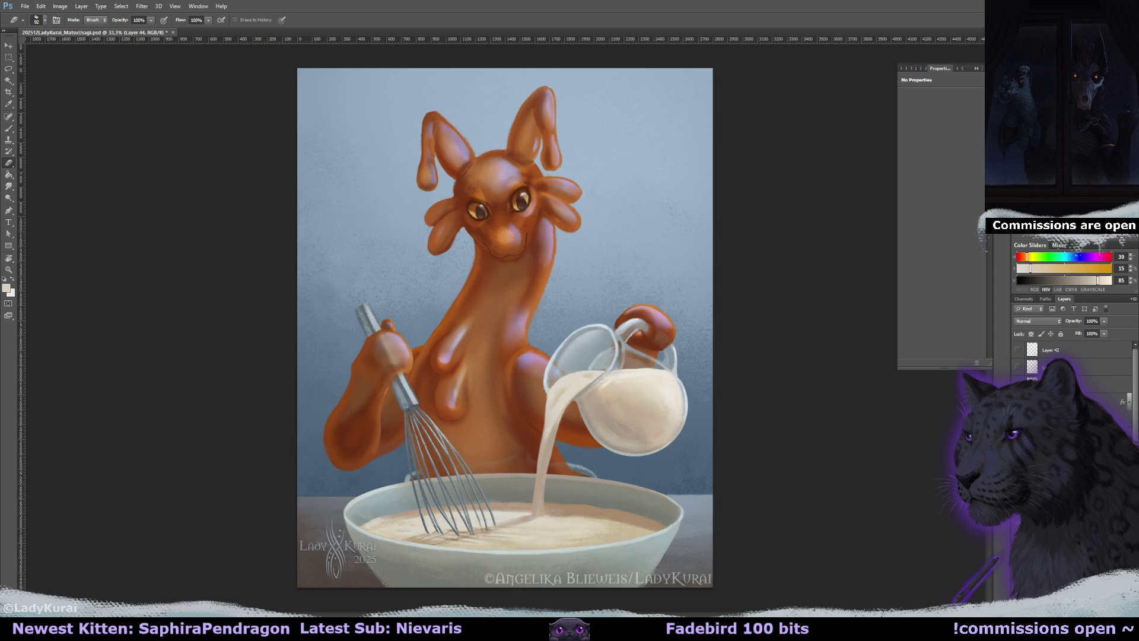
# Tilt the view around the pitcher, touch up with the blue-grey background colour, then reset rotation and zoom out
pyautogui.scroll(4, 672, 307)
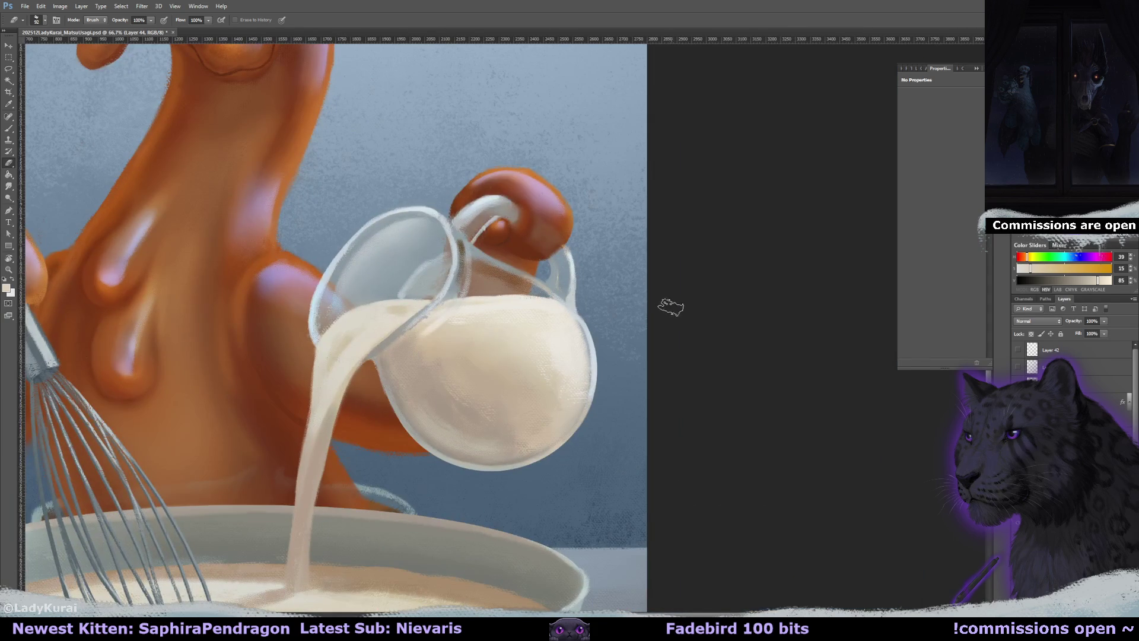
pyautogui.press('r')
pyautogui.moveTo(660, 298)
pyautogui.mouseDown()
pyautogui.moveTo(691, 239)
pyautogui.moveTo(554, 318)
pyautogui.mouseUp()
pyautogui.press('b')
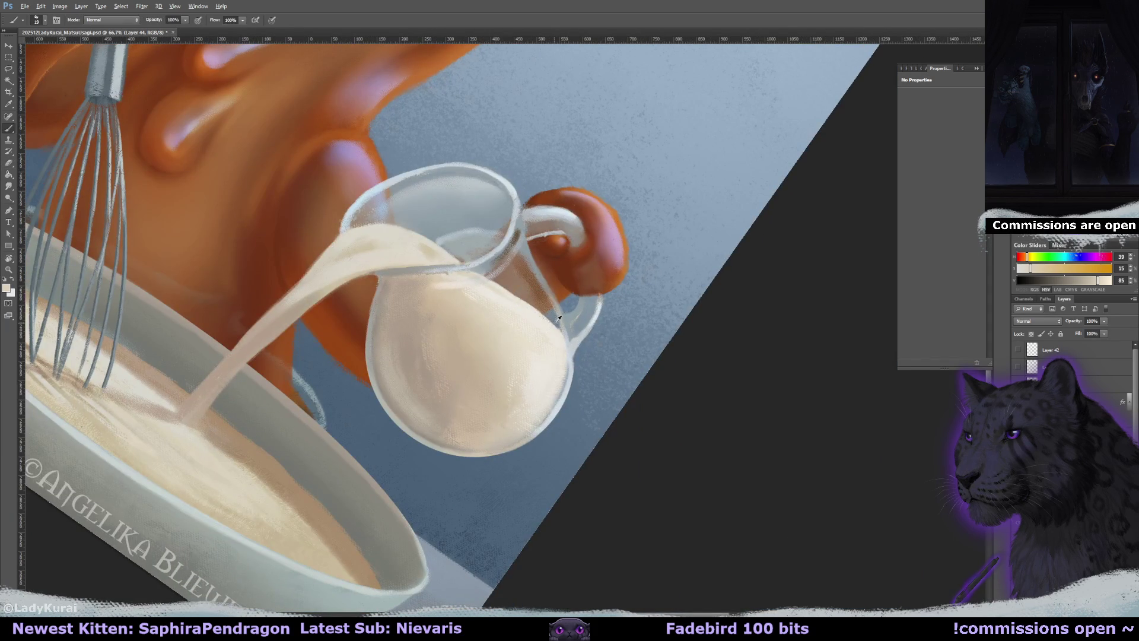
pyautogui.keyDown('alt'); pyautogui.click(560, 334); pyautogui.keyUp('alt')
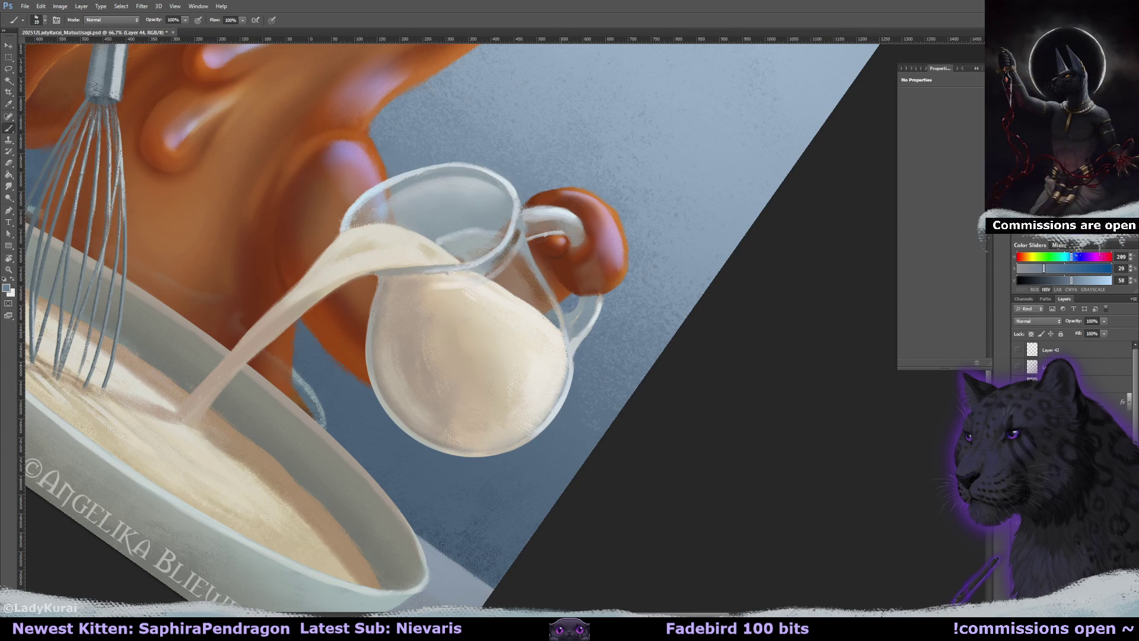
pyautogui.press('r')
pyautogui.press('Escape')
pyautogui.hotkey('ctrl', '-')
pyautogui.hotkey('ctrl', '-')
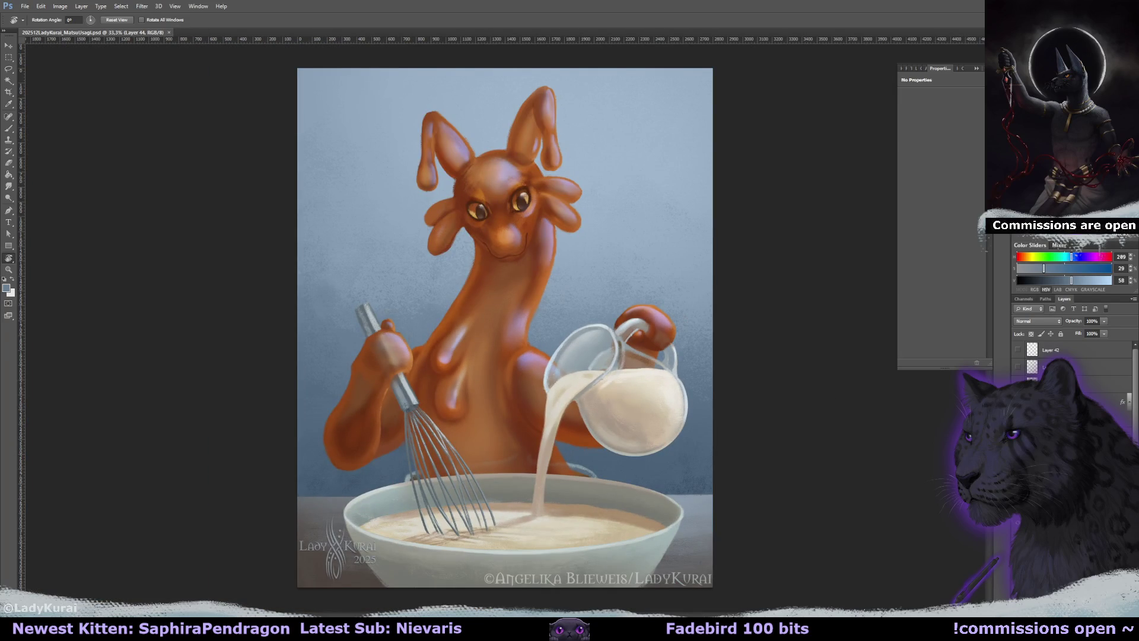
# On Layer 4 copy 2, zoom in on the torso and whisk and erase with a smaller eraser
pyautogui.hotkey('alt', '[')
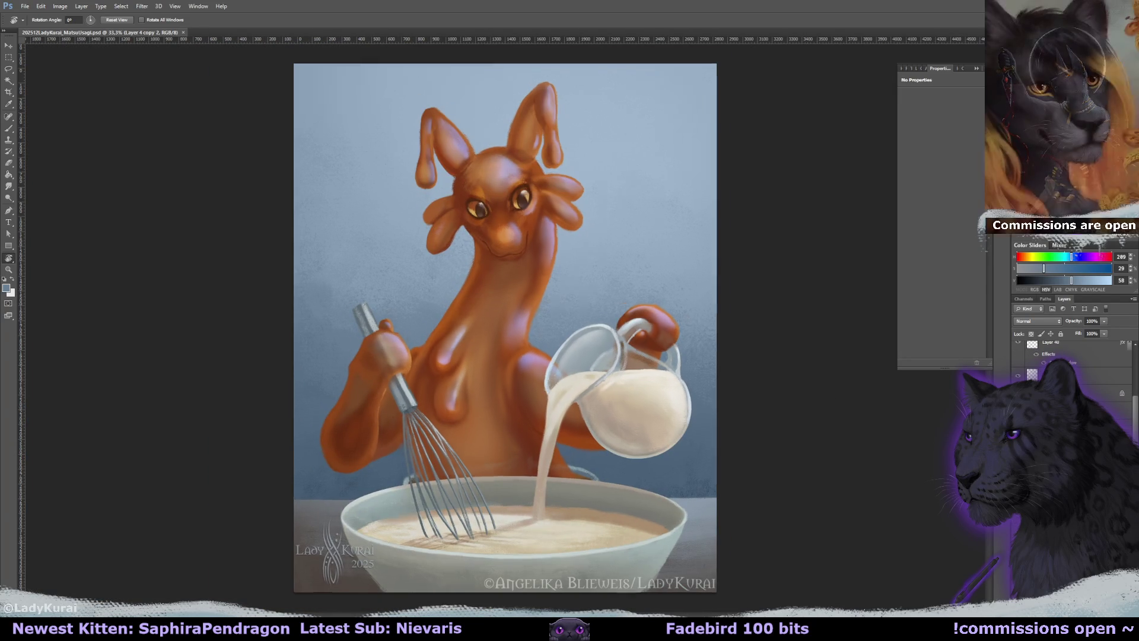
pyautogui.hotkey('ctrl', '+')
pyautogui.hotkey('ctrl', '+')
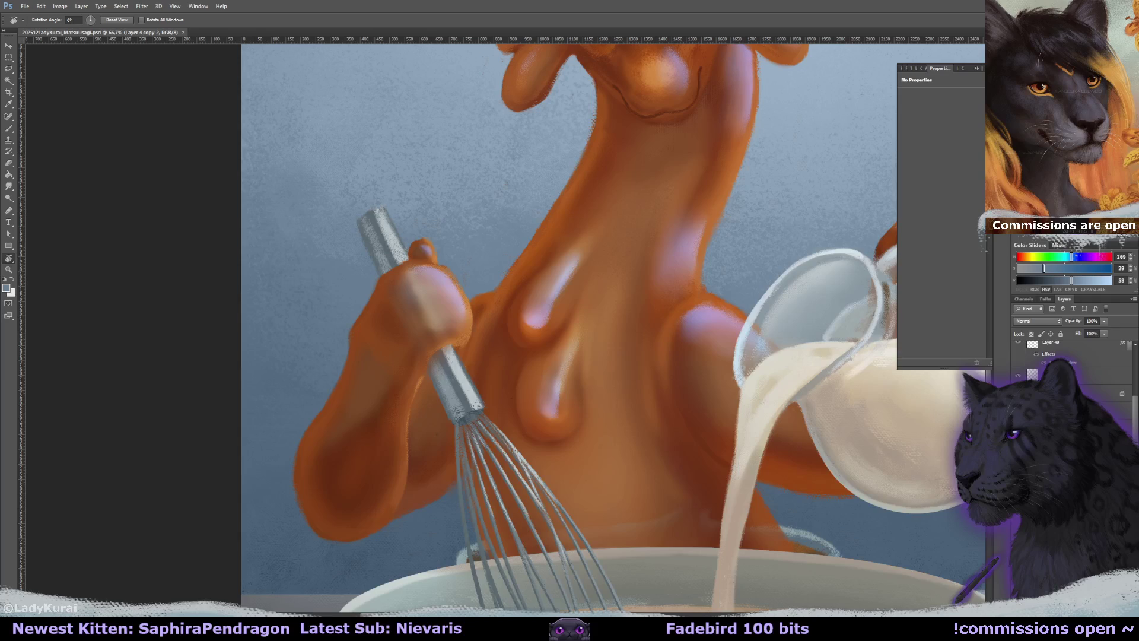
pyautogui.hotkey('alt', '[')
pyautogui.hotkey('alt', '[')
pyautogui.hotkey('alt', '[')
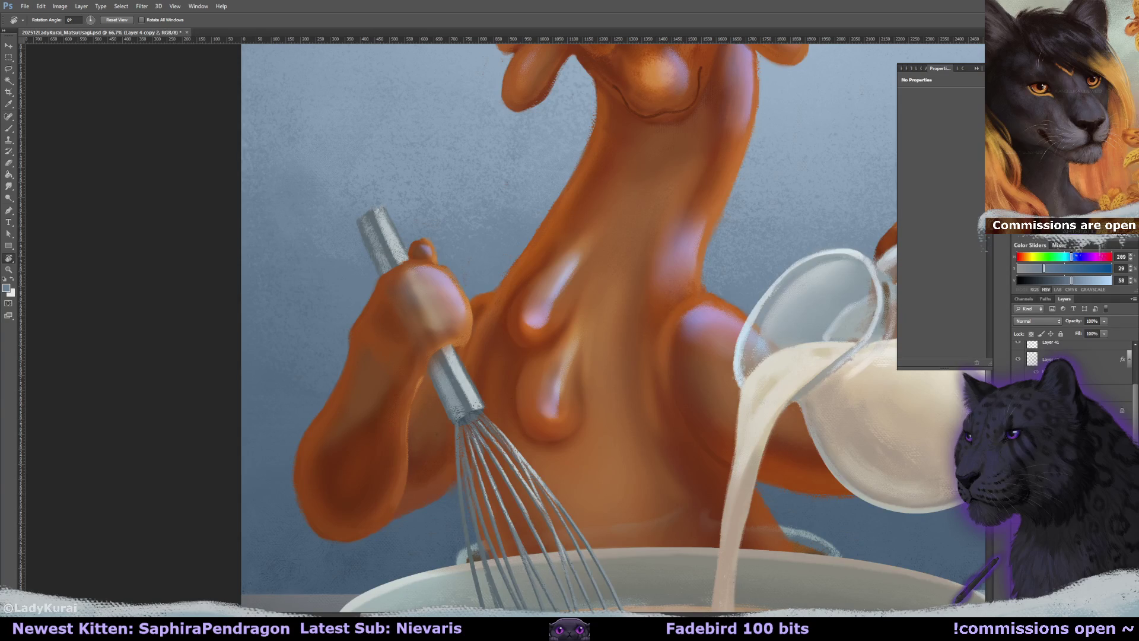
pyautogui.hotkey('alt', ']')
pyautogui.hotkey('alt', ']')
pyautogui.hotkey('alt', ']')
pyautogui.moveTo(564, 434); pyautogui.dragTo(567, 438)
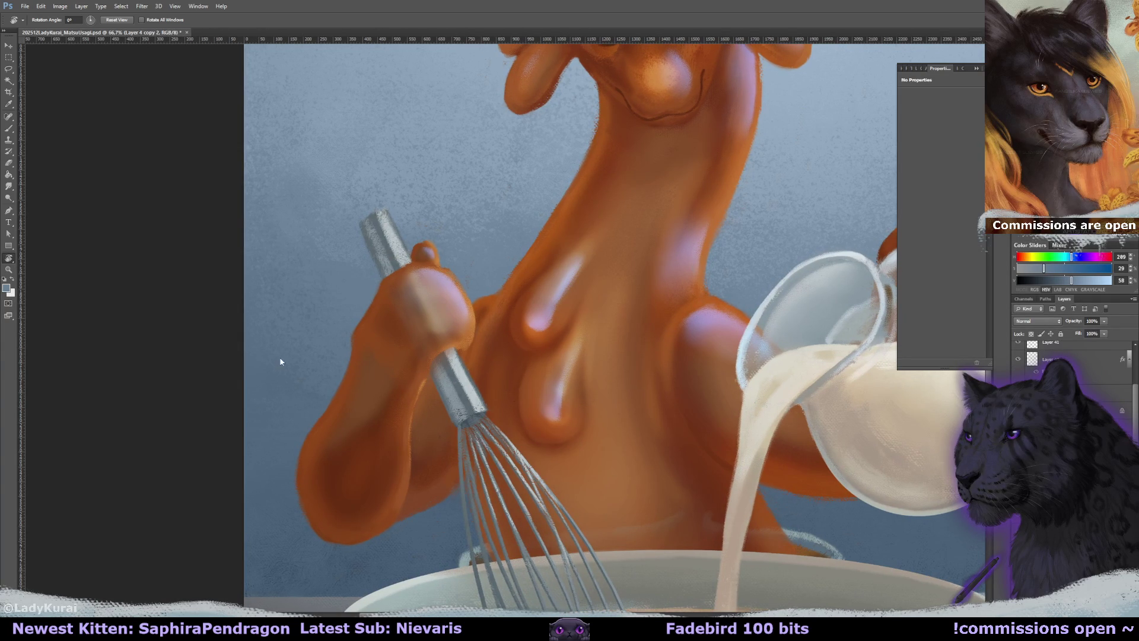
pyautogui.moveTo(414, 371); pyautogui.dragTo(468, 380)
pyautogui.press('e')
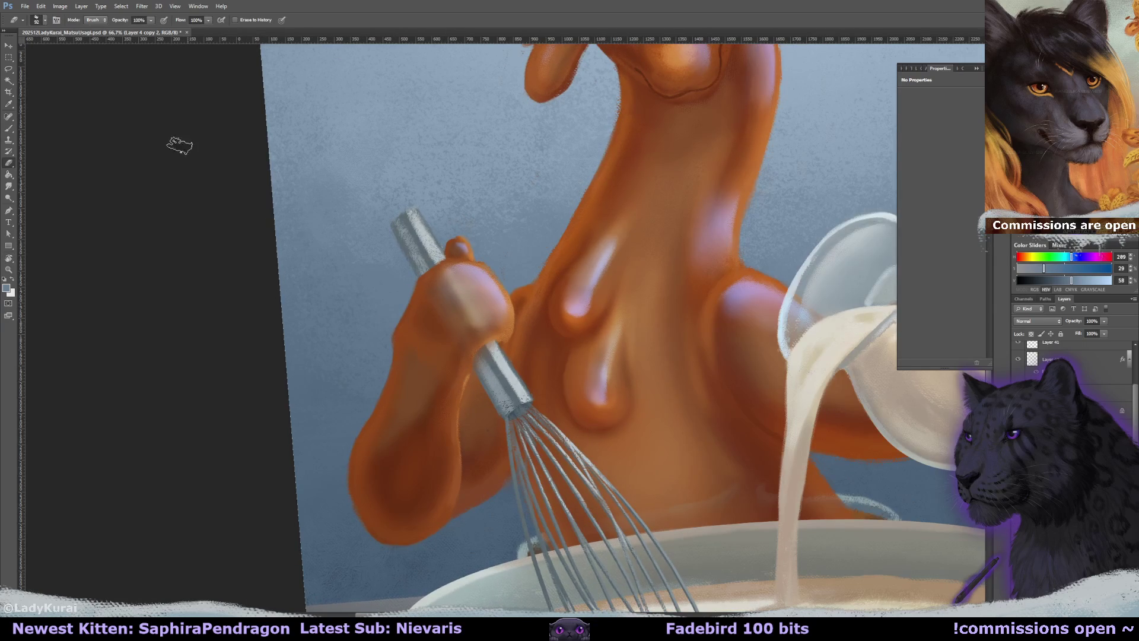
pyautogui.press('r')
pyautogui.press('Escape')
pyautogui.press('e')
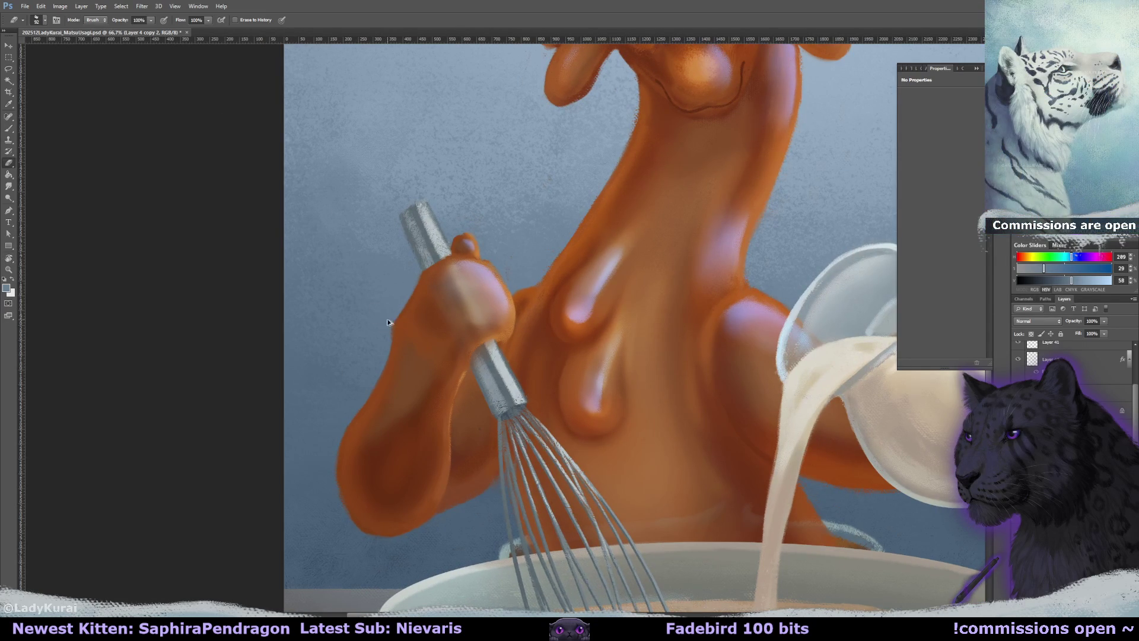
pyautogui.press('[')
pyautogui.press('[')
pyautogui.press('[')
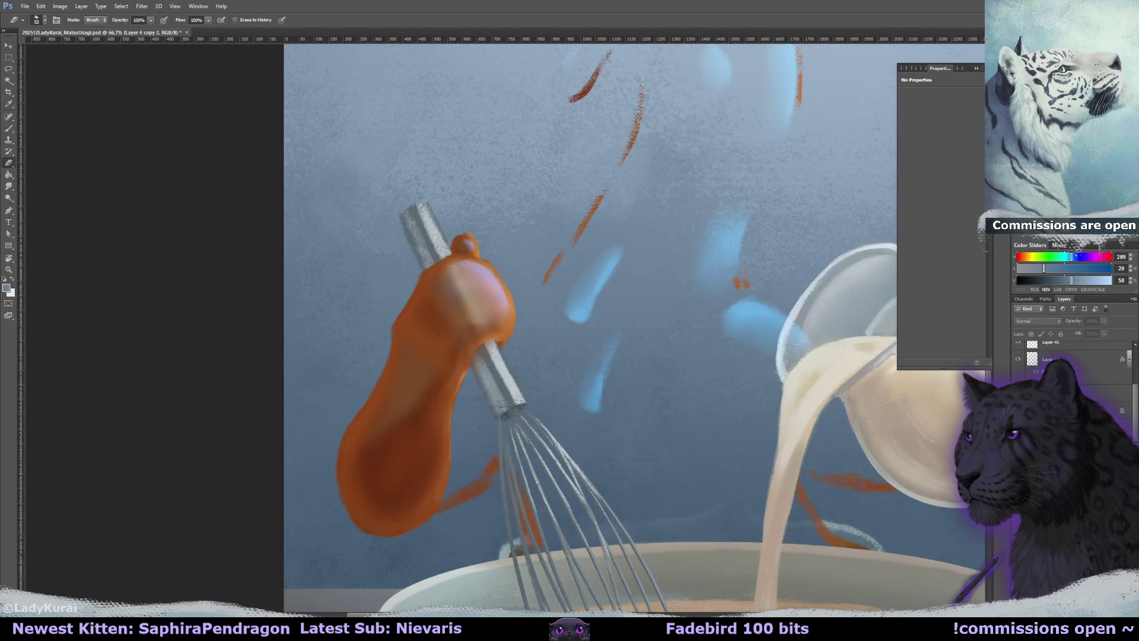
# On Layer 7, shade the hand with its sampled orange using a larger brush
pyautogui.click(1037, 350)
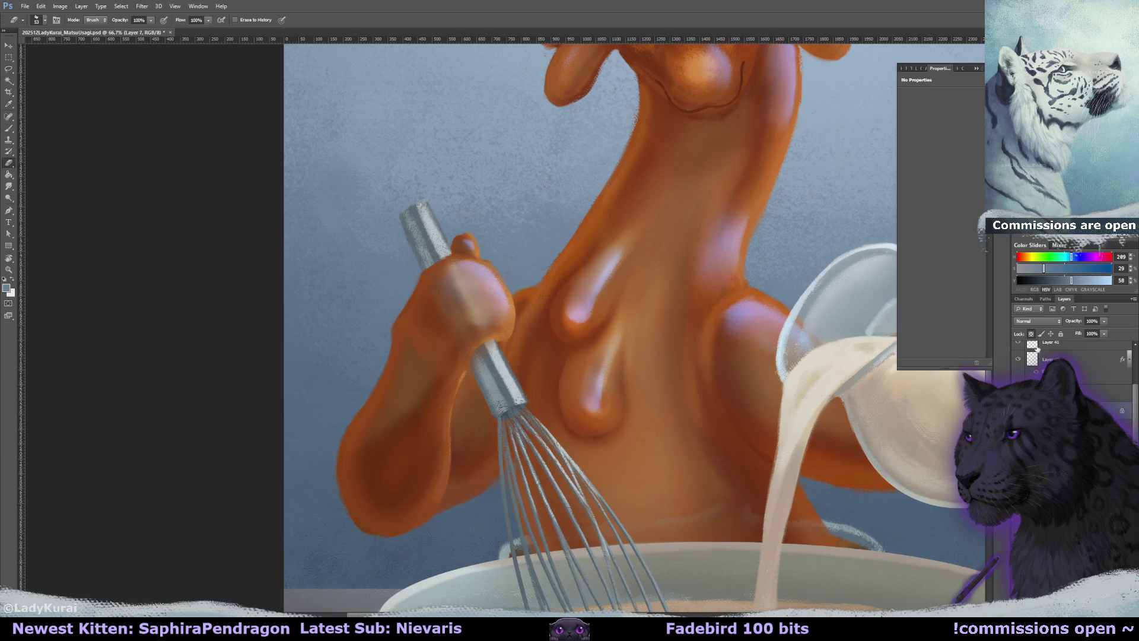
pyautogui.moveTo(636, 370); pyautogui.dragTo(651, 370)
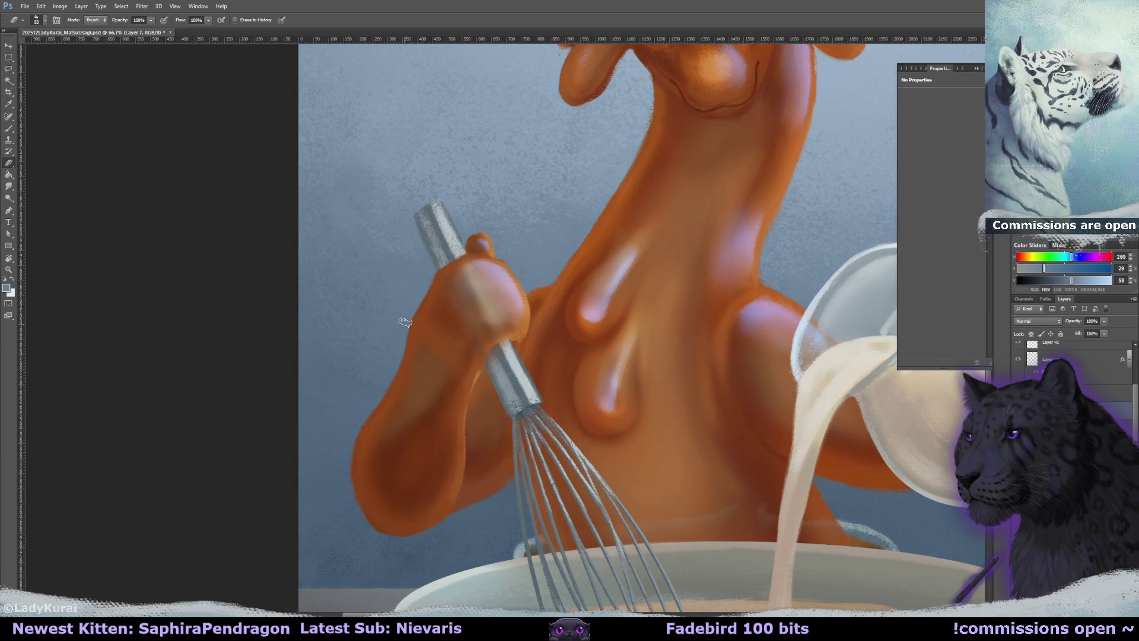
pyautogui.press('b')
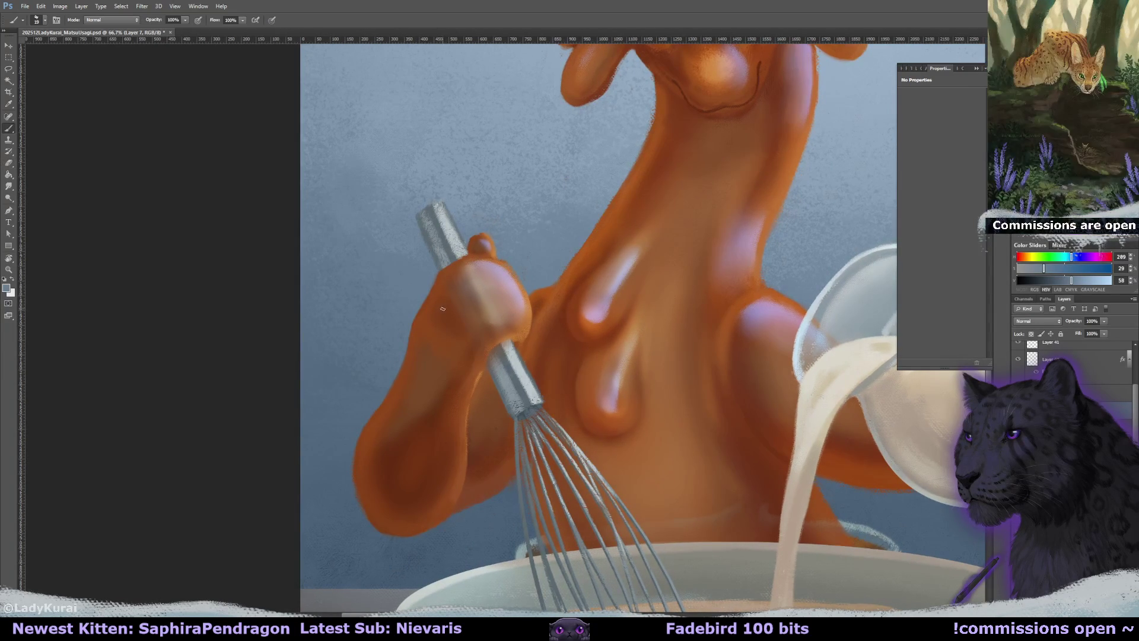
pyautogui.moveTo(438, 323); pyautogui.dragTo(441, 325)
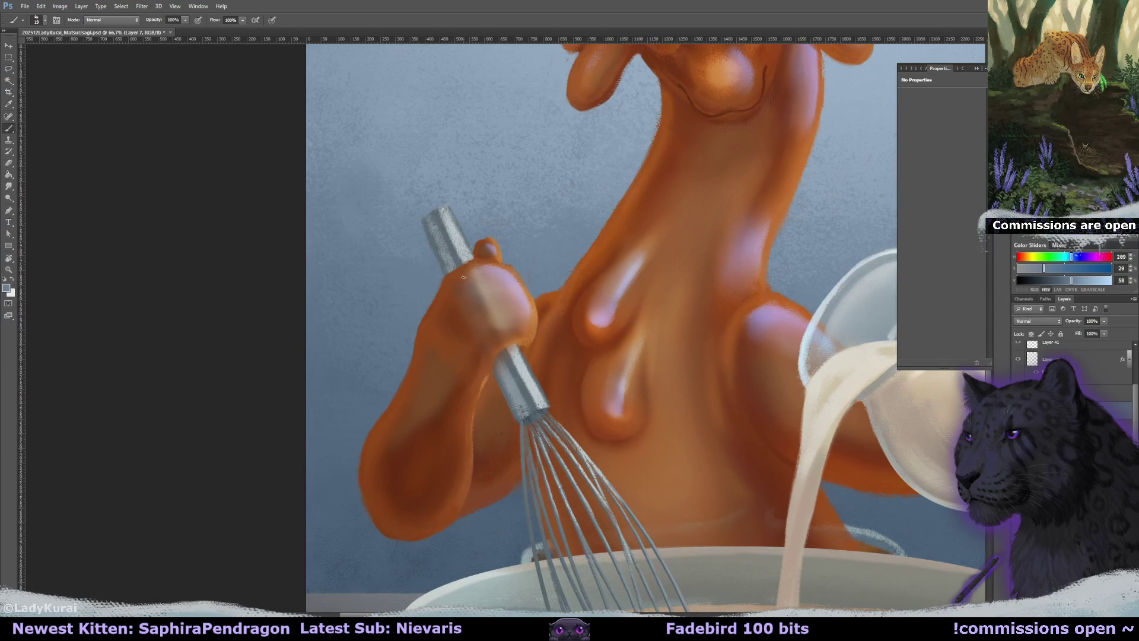
pyautogui.keyDown('alt'); pyautogui.click(435, 308); pyautogui.keyUp('alt')
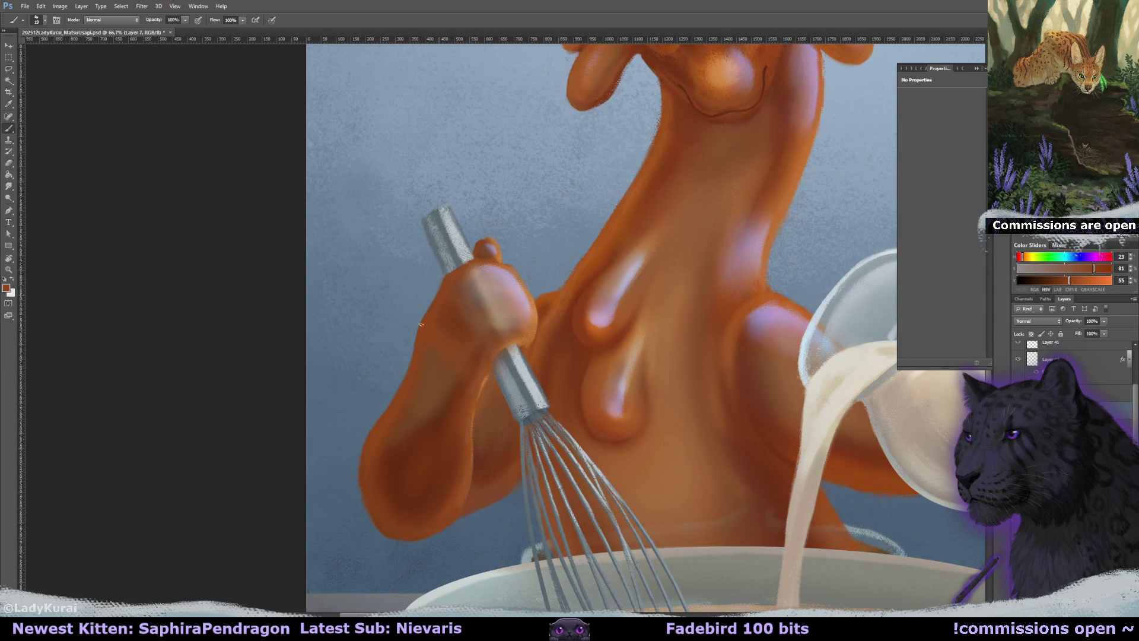
pyautogui.press(']')
pyautogui.press(']')
pyautogui.press(']')
pyautogui.moveTo(499, 261); pyautogui.dragTo(496, 273)
pyautogui.press('e')
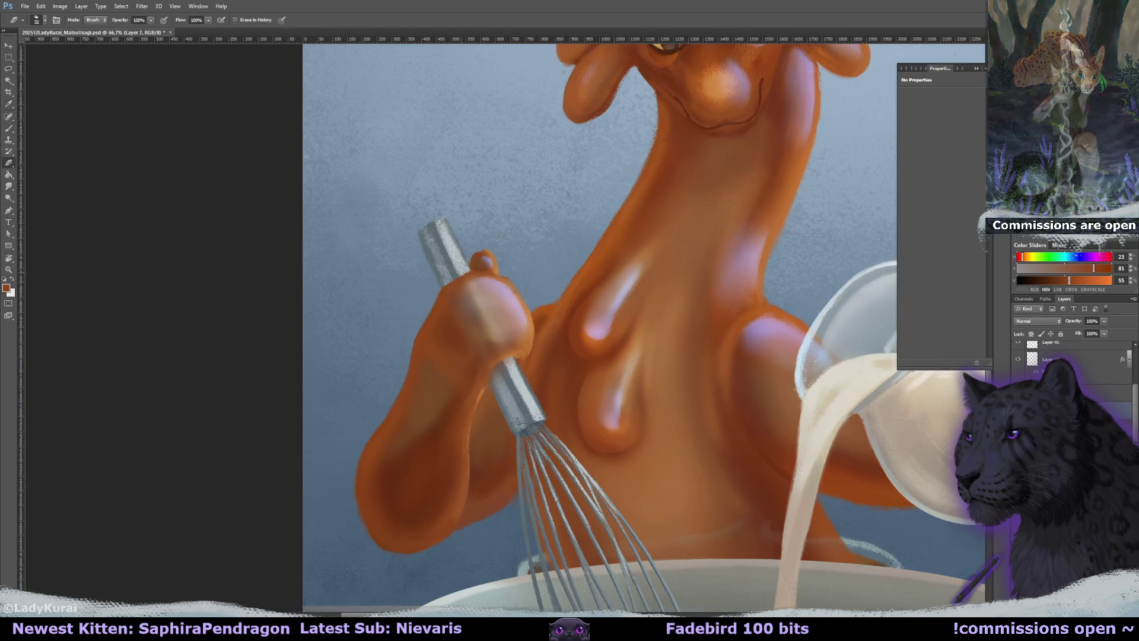
pyautogui.press('b')
pyautogui.moveTo(482, 267)
pyautogui.mouseDown()
pyautogui.moveTo(483, 318)
pyautogui.moveTo(521, 239)
pyautogui.mouseUp()
# Sample the light purple knuckle highlight and erase with the view rotated to -67°
pyautogui.keyDown('alt'); pyautogui.click(439, 307); pyautogui.keyUp('alt')
pyautogui.press('e')
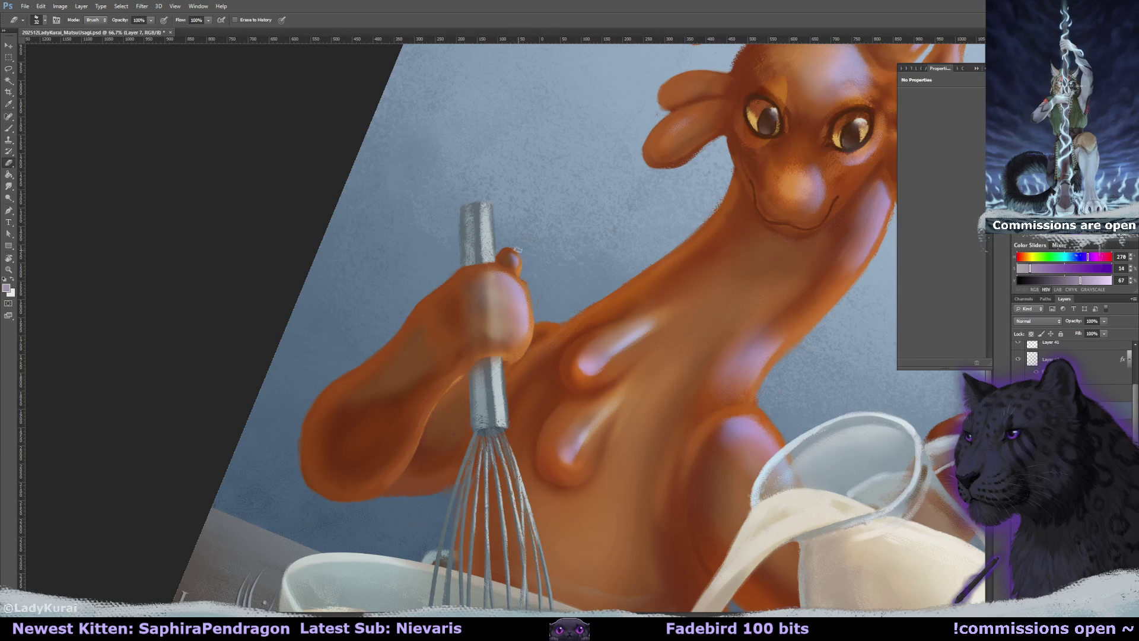
pyautogui.press('r')
pyautogui.moveTo(543, 296)
pyautogui.mouseDown()
pyautogui.moveTo(508, 305)
pyautogui.moveTo(363, 188)
pyautogui.mouseUp()
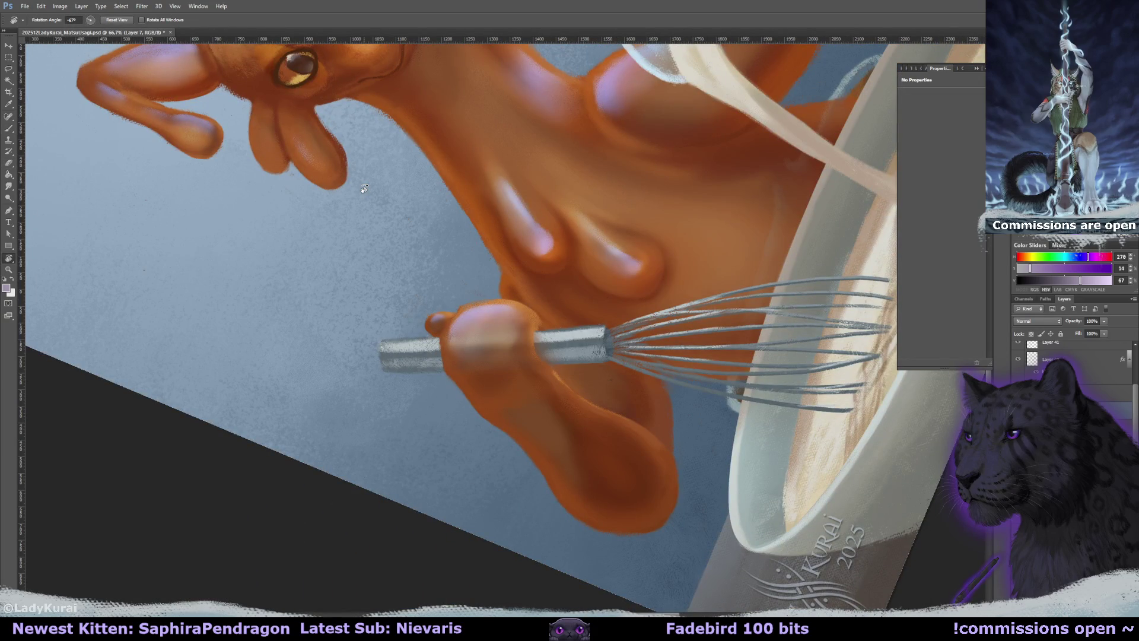
pyautogui.moveTo(392, 271)
pyautogui.mouseDown()
pyautogui.moveTo(483, 318)
pyautogui.moveTo(509, 313)
pyautogui.moveTo(415, 285)
pyautogui.mouseUp()
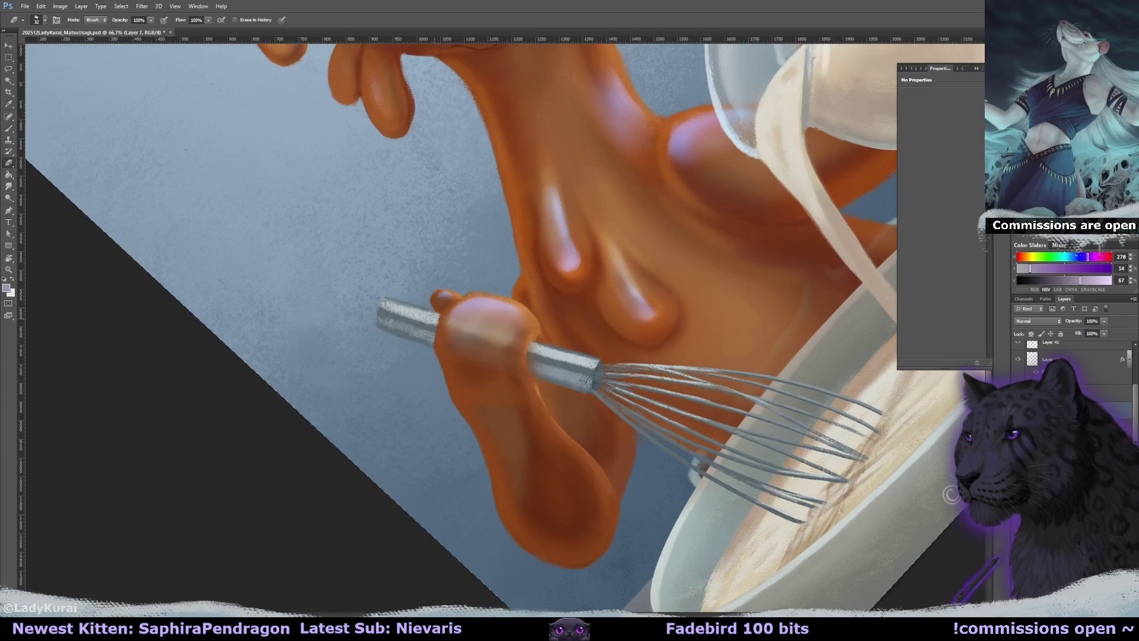
# Paint the hand with sampled darker and lighter oranges, rotating the whisk upright and horizontal
pyautogui.press('b')
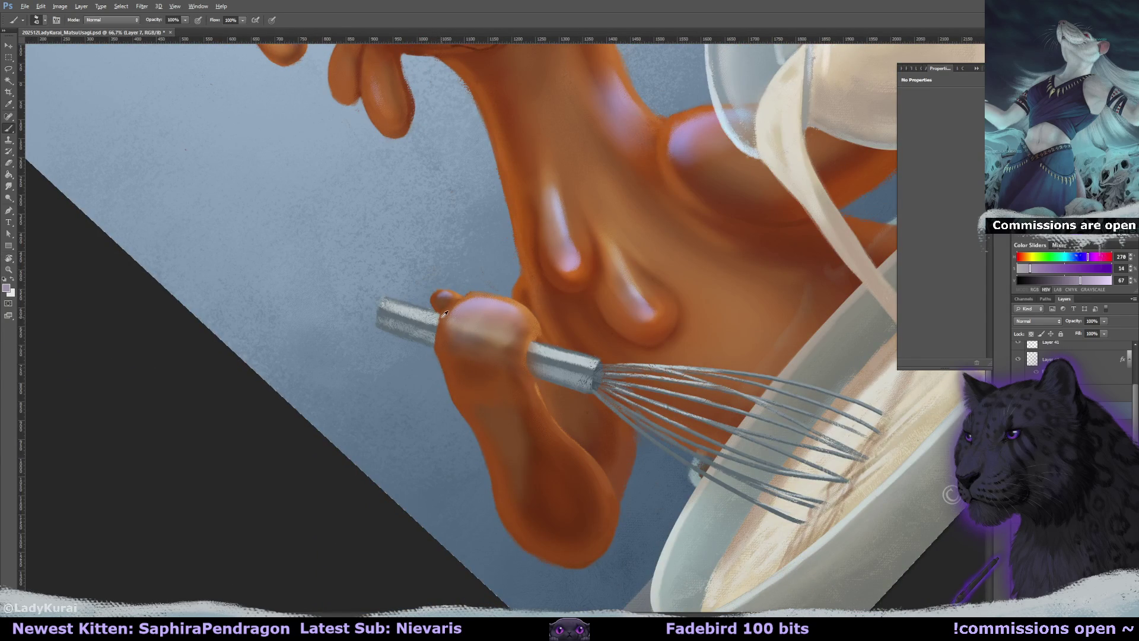
pyautogui.keyDown('alt'); pyautogui.click(440, 319); pyautogui.keyUp('alt')
pyautogui.moveTo(441, 332)
pyautogui.mouseDown()
pyautogui.moveTo(451, 356)
pyautogui.moveTo(463, 320)
pyautogui.moveTo(453, 293)
pyautogui.mouseUp()
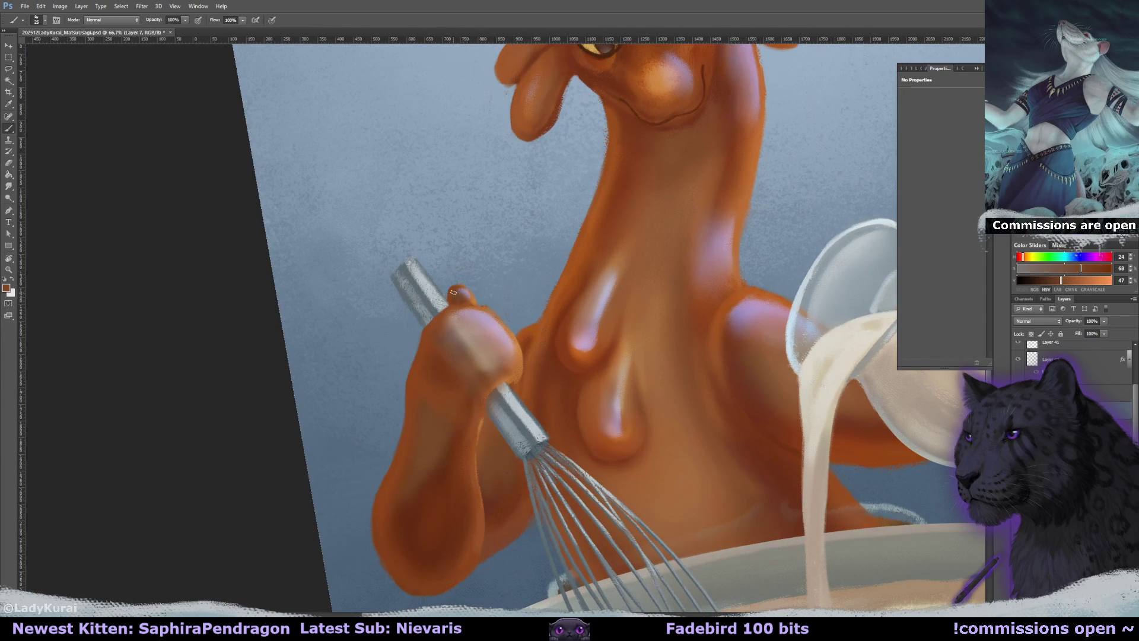
pyautogui.keyDown('alt'); pyautogui.click(451, 294); pyautogui.keyUp('alt')
pyautogui.moveTo(465, 286); pyautogui.dragTo(472, 339)
pyautogui.keyDown('alt'); pyautogui.click(472, 340); pyautogui.keyUp('alt')
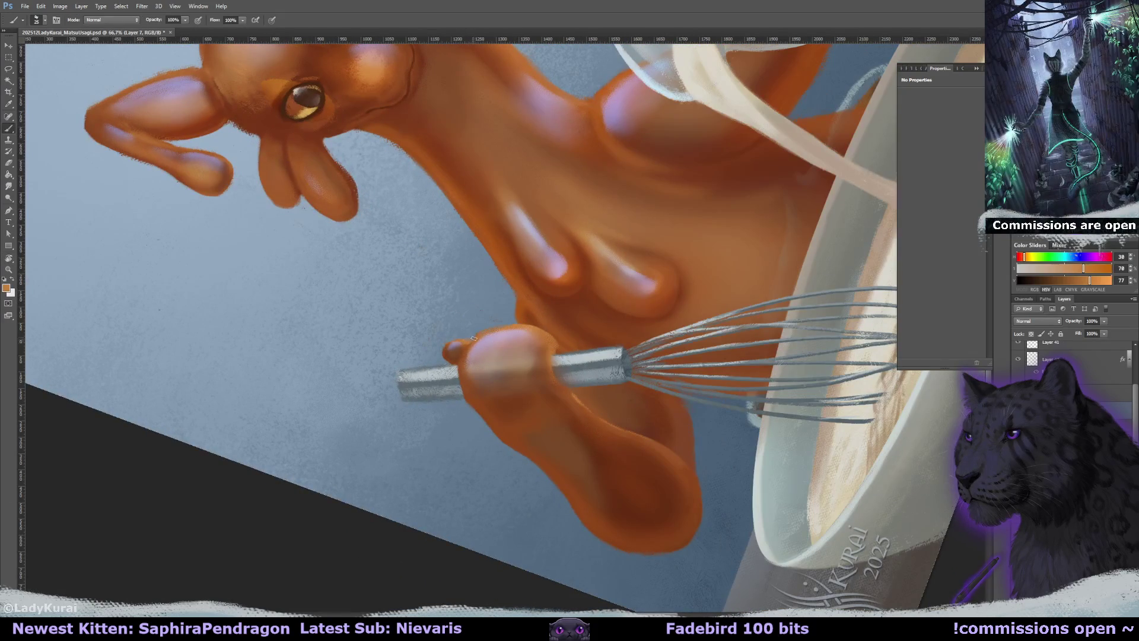
pyautogui.moveTo(470, 364); pyautogui.dragTo(233, 147)
# Adjust the brush preset and paint the knuckles with sampled light purple-pink
pyautogui.click(45, 22)
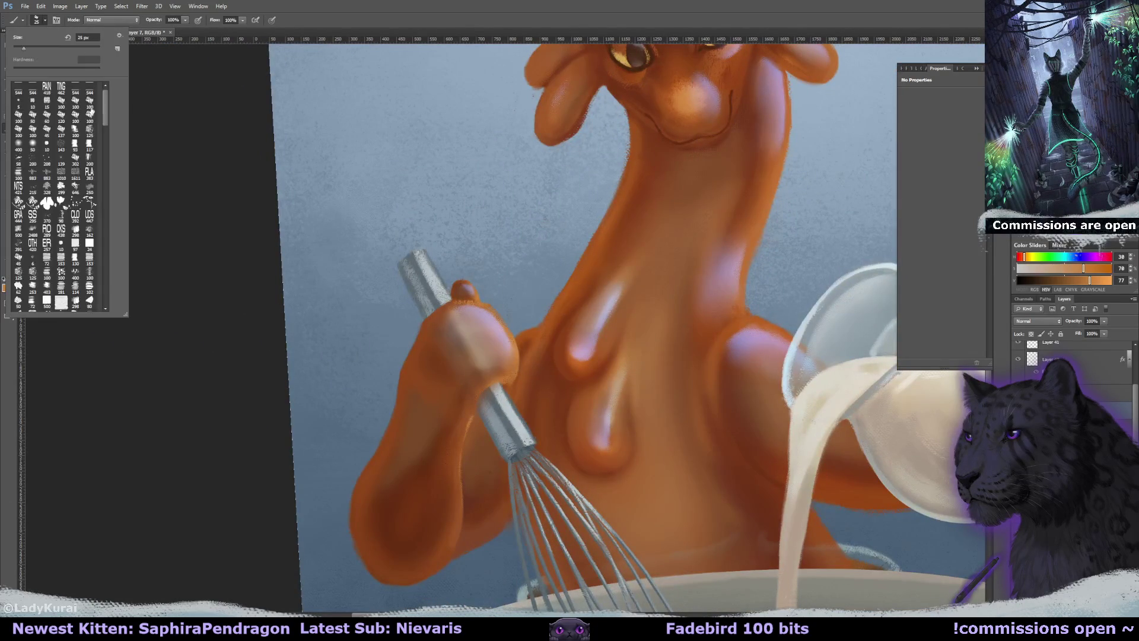
pyautogui.press('r')
pyautogui.moveTo(332, 148); pyautogui.dragTo(342, 202)
pyautogui.press('b')
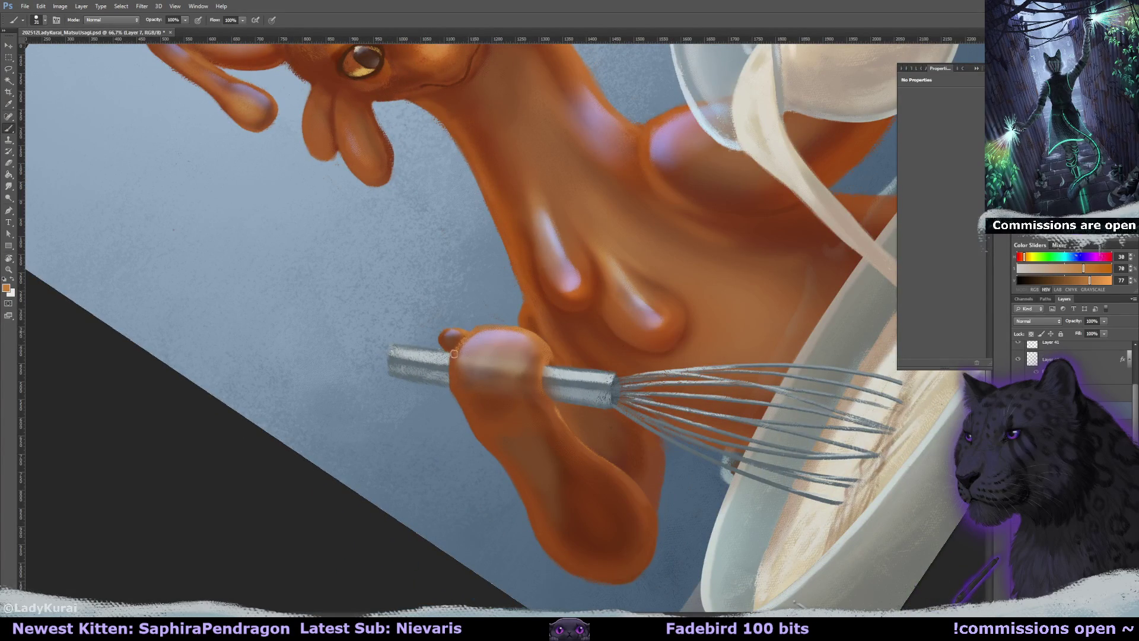
pyautogui.keyDown('alt'); pyautogui.click(481, 341); pyautogui.keyUp('alt')
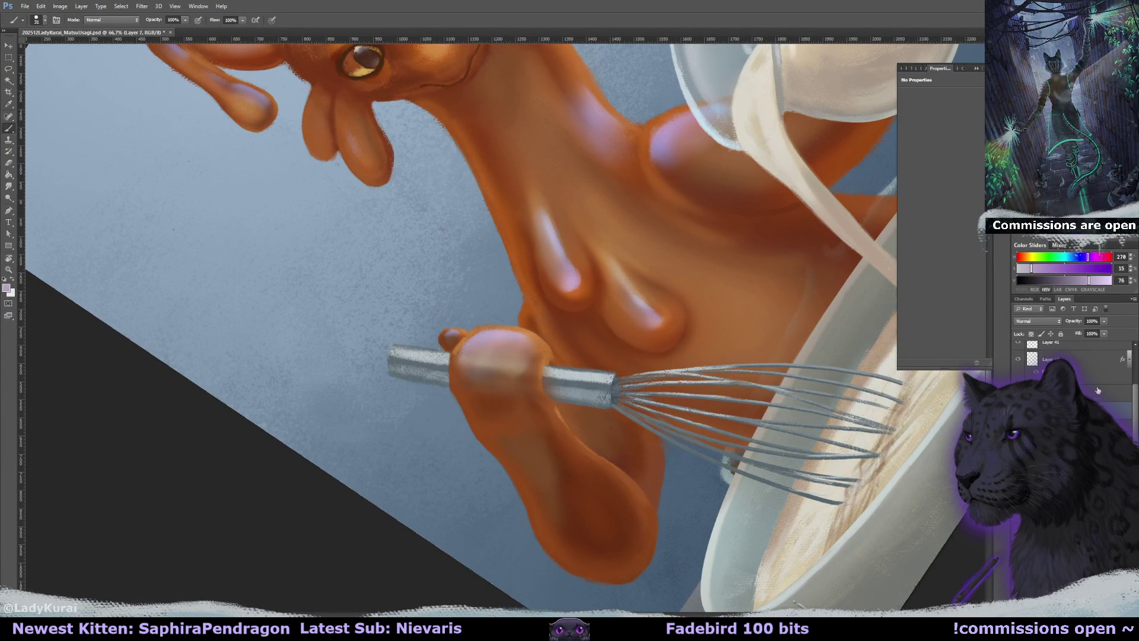
pyautogui.scroll(1, 1062, 361)
# Try Normal blending on Layer 38, then undo to keep the Hard Light pink highlights
pyautogui.click(1062, 366)
pyautogui.click(1103, 385)
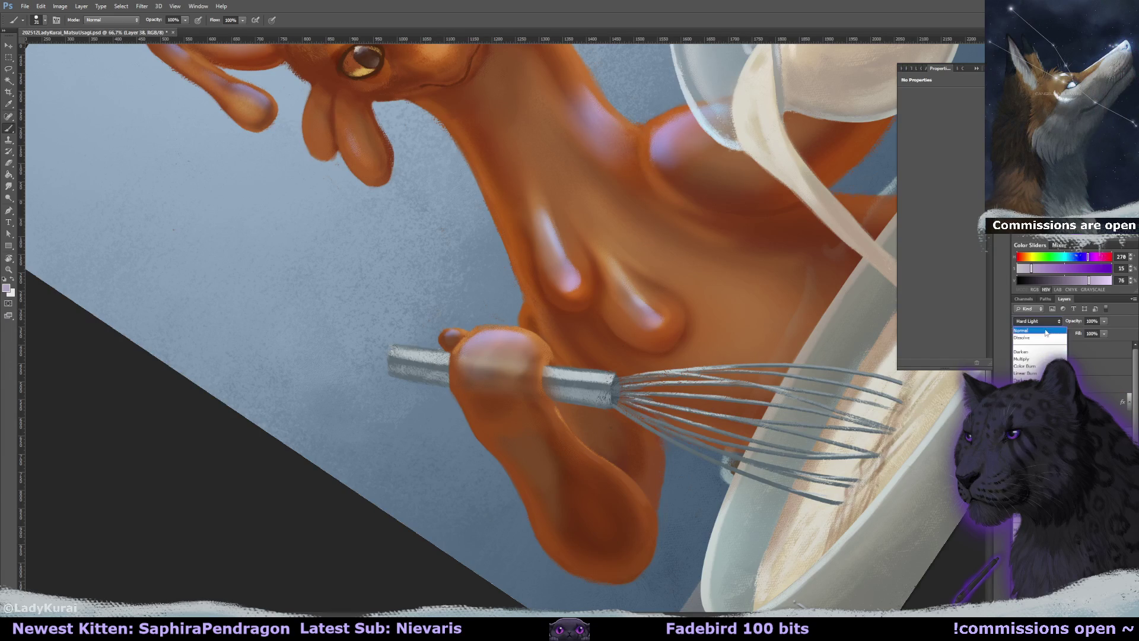
pyautogui.hotkey('shift', 'alt', 'n')
pyautogui.keyDown('alt'); pyautogui.click(503, 328); pyautogui.keyUp('alt')
pyautogui.hotkey('ctrl', 'z')
pyautogui.hotkey('ctrl', 'z')
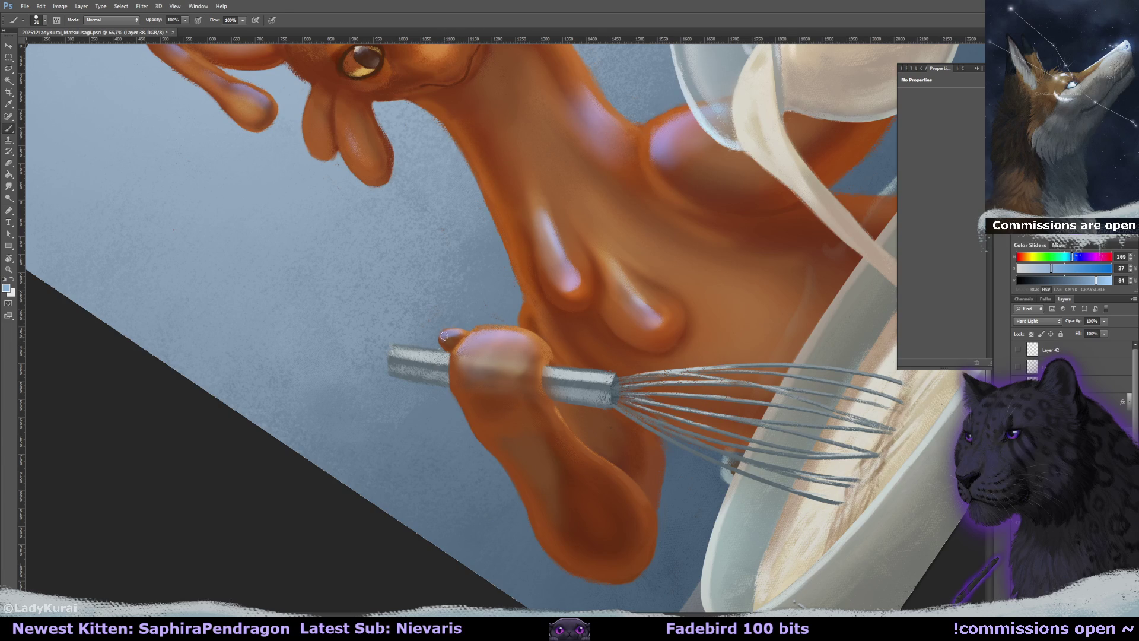
# Reset the canvas rotation to upright, save the painting, zoom back in and show rulers
pyautogui.press('r')
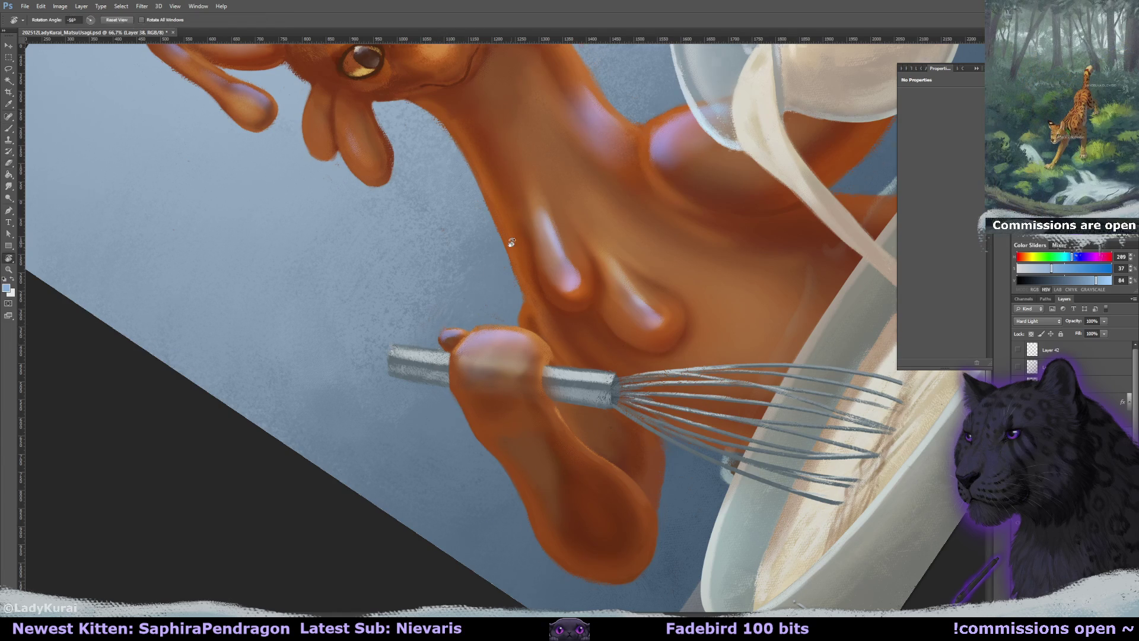
pyautogui.moveTo(502, 247); pyautogui.dragTo(197, 71)
pyautogui.click(117, 20)
pyautogui.press('e')
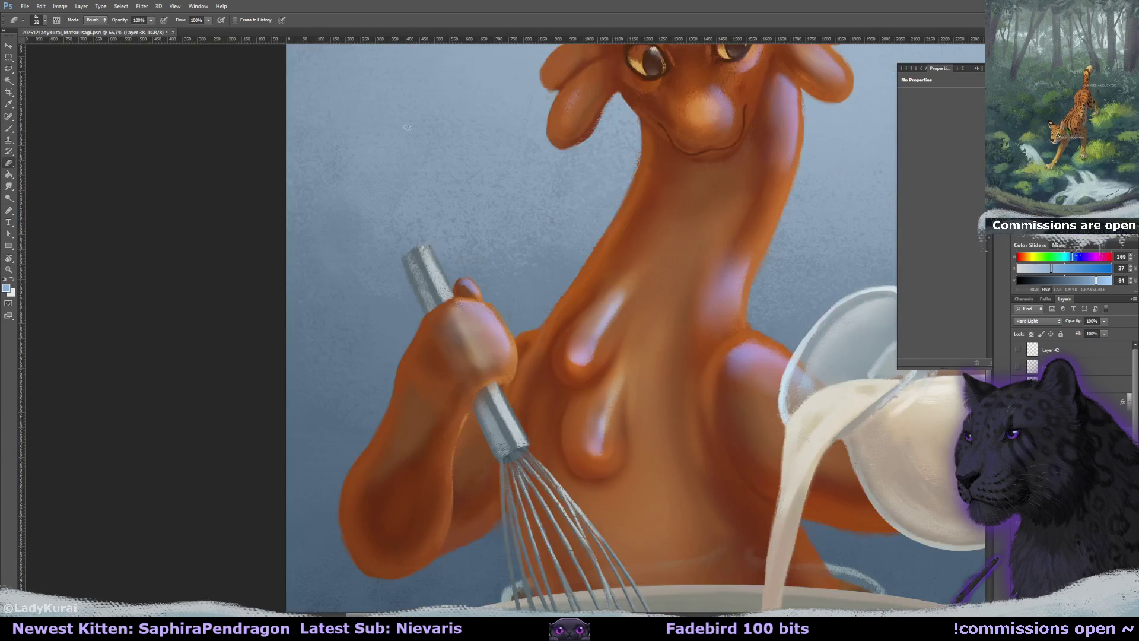
pyautogui.press('r')
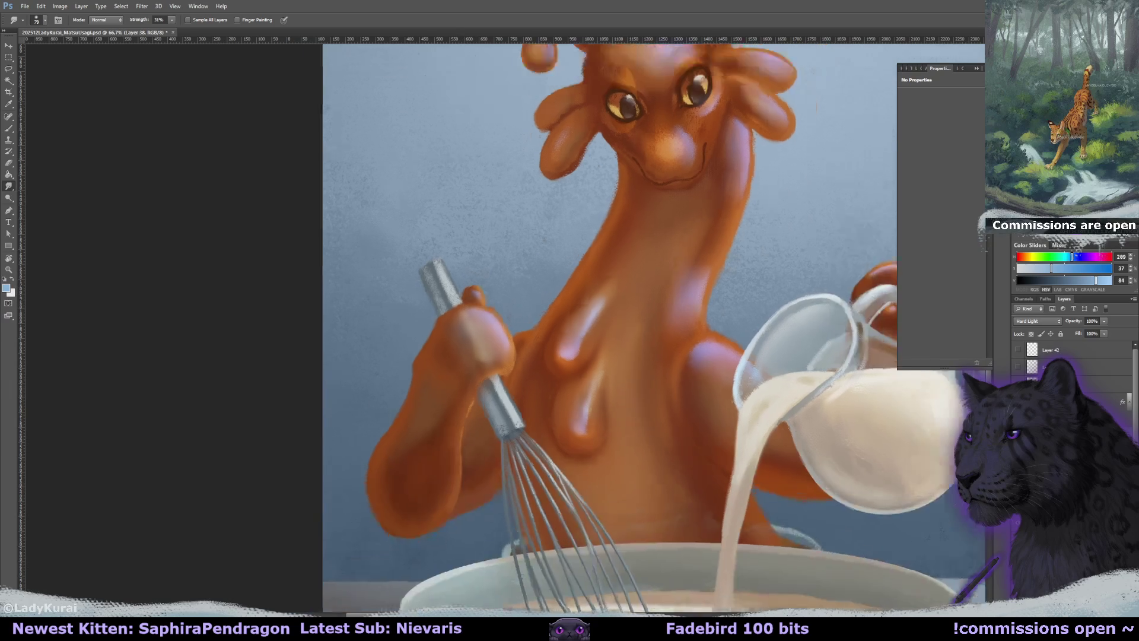
pyautogui.hotkey('ctrl', '-')
pyautogui.hotkey('ctrl', '-')
pyautogui.hotkey('ctrl', '-')
pyautogui.hotkey('ctrl', 's')
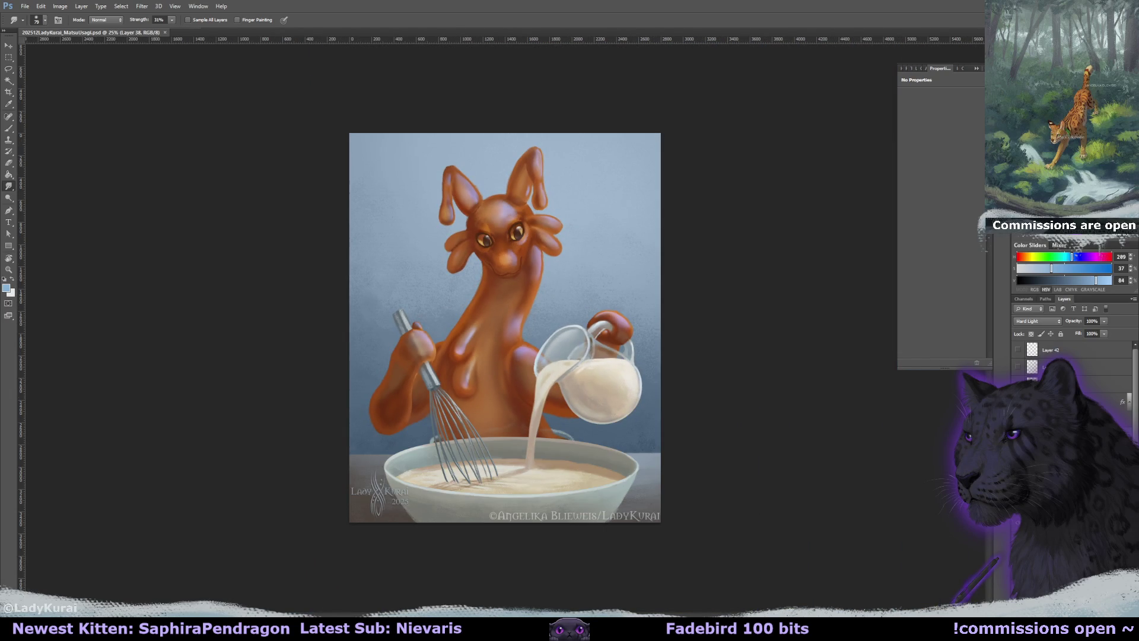
pyautogui.hotkey('ctrl', '+')
pyautogui.hotkey('ctrl', '+')
pyautogui.hotkey('ctrl', '+')
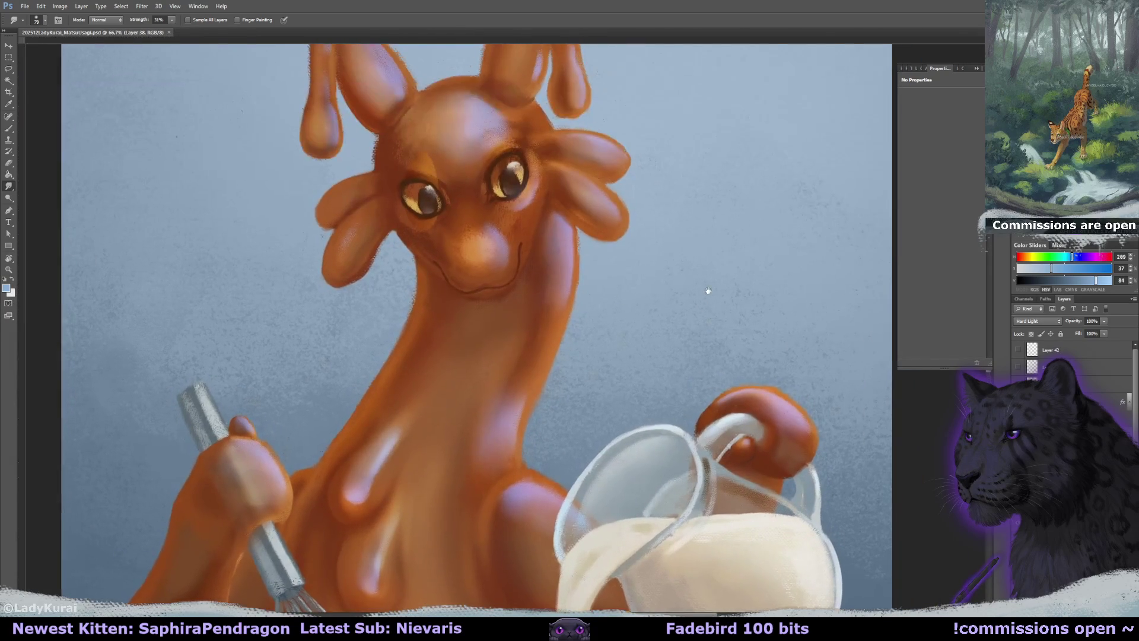
pyautogui.hotkey('ctrl', 'r')
# Paint and smudge the muzzle with sampled orange-brown and lighter brown fur colours
pyautogui.press('b')
pyautogui.moveTo(410, 332)
pyautogui.mouseDown()
pyautogui.moveTo(439, 261)
pyautogui.moveTo(500, 235)
pyautogui.mouseUp()
pyautogui.keyDown('alt'); pyautogui.click(518, 272); pyautogui.keyUp('alt')
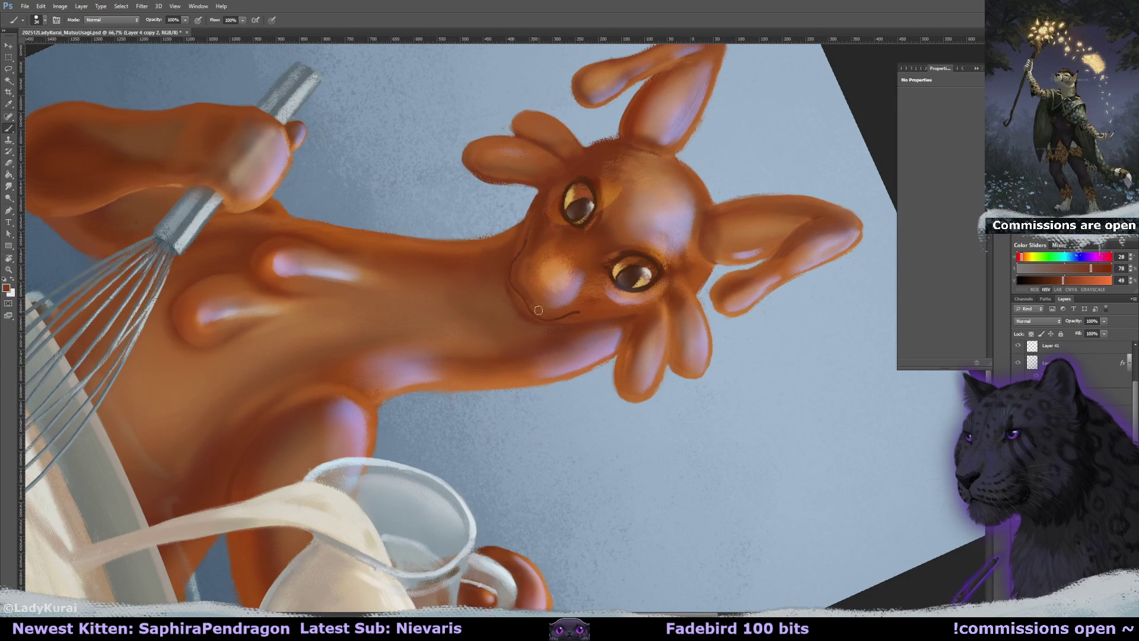
pyautogui.keyDown('alt'); pyautogui.click(528, 278); pyautogui.keyUp('alt')
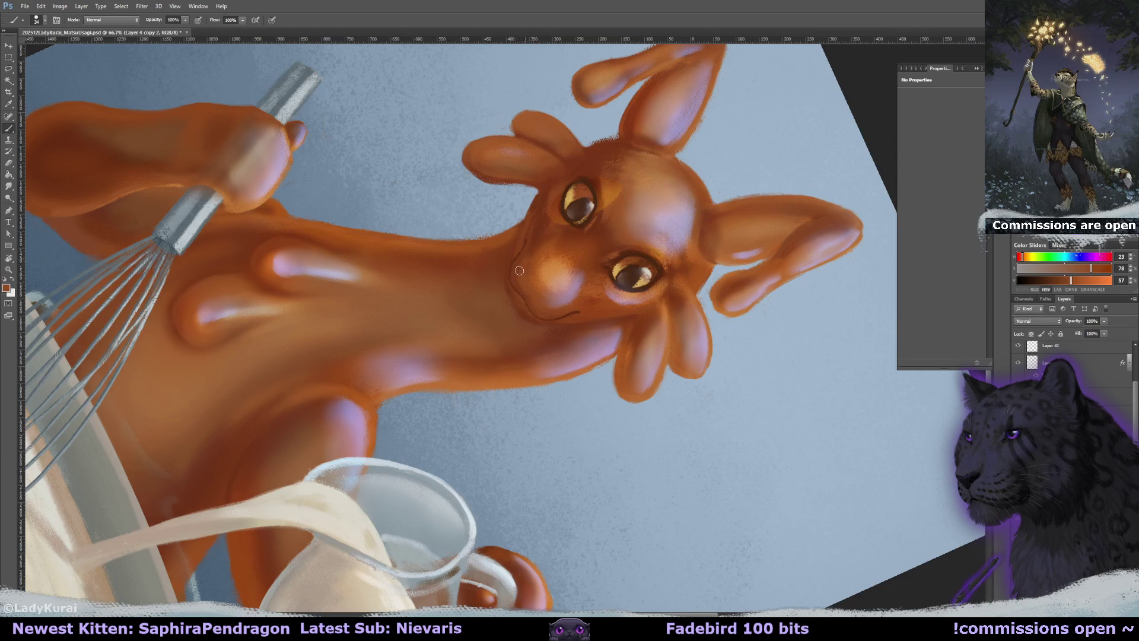
pyautogui.press('r')
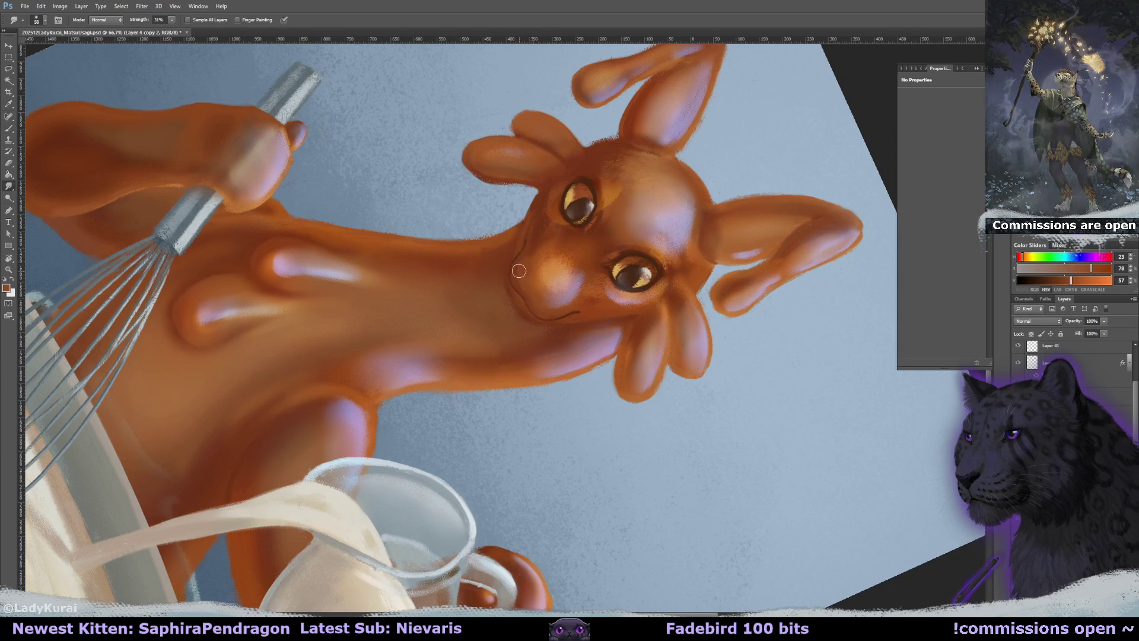
pyautogui.press('r')
pyautogui.moveTo(521, 283)
pyautogui.mouseDown()
pyautogui.moveTo(554, 207)
pyautogui.moveTo(578, 221)
pyautogui.mouseUp()
pyautogui.press('b')
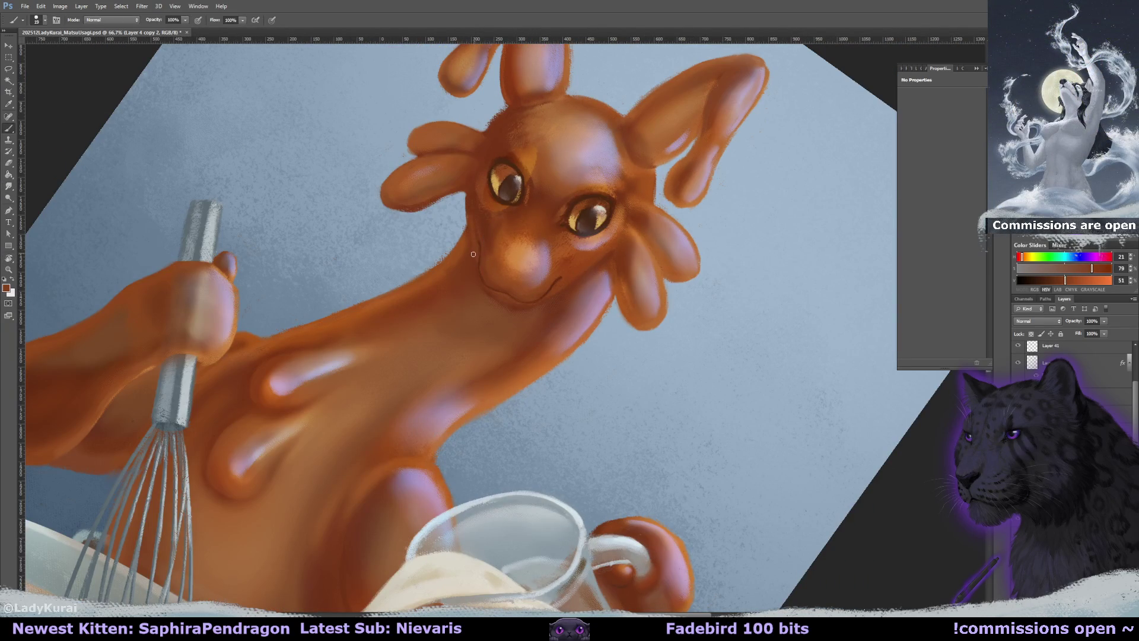
# Reset the canvas rotation to 0°, save, and zoom out to the whole painting
pyautogui.press('r')
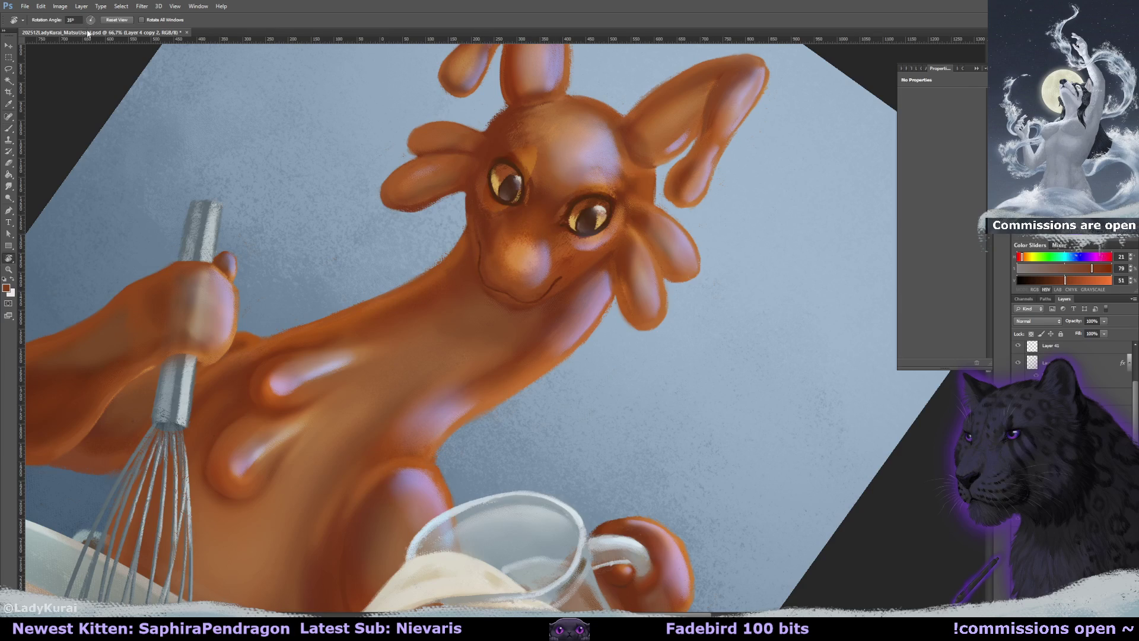
pyautogui.press('Escape')
pyautogui.hotkey('ctrl', 's')
pyautogui.hotkey('ctrl', '-')
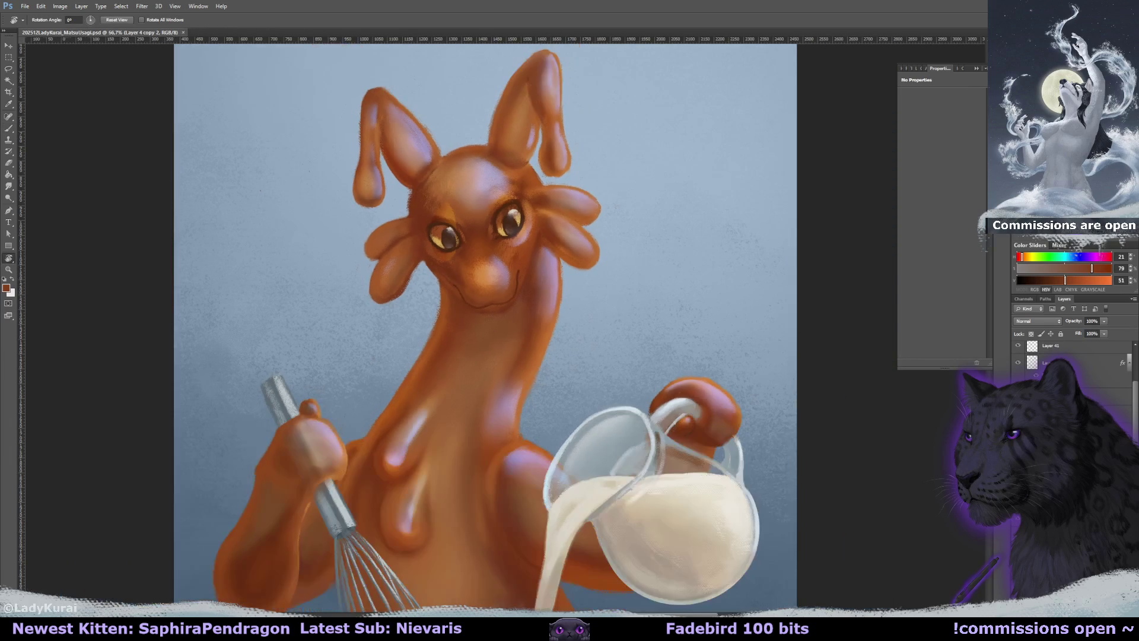
pyautogui.hotkey('ctrl', '-')
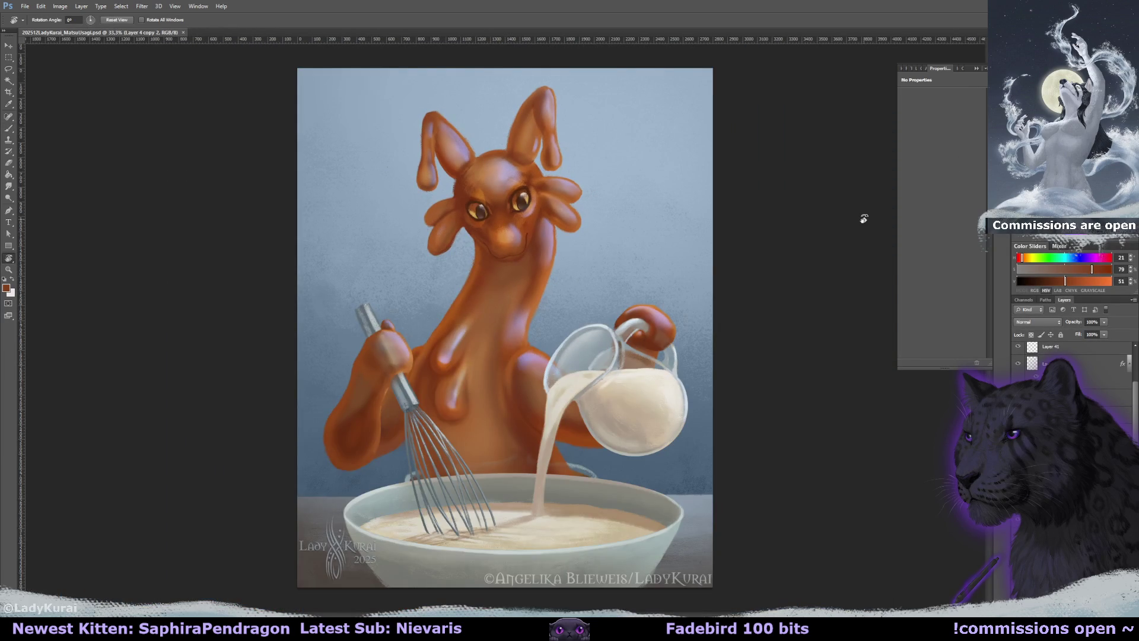